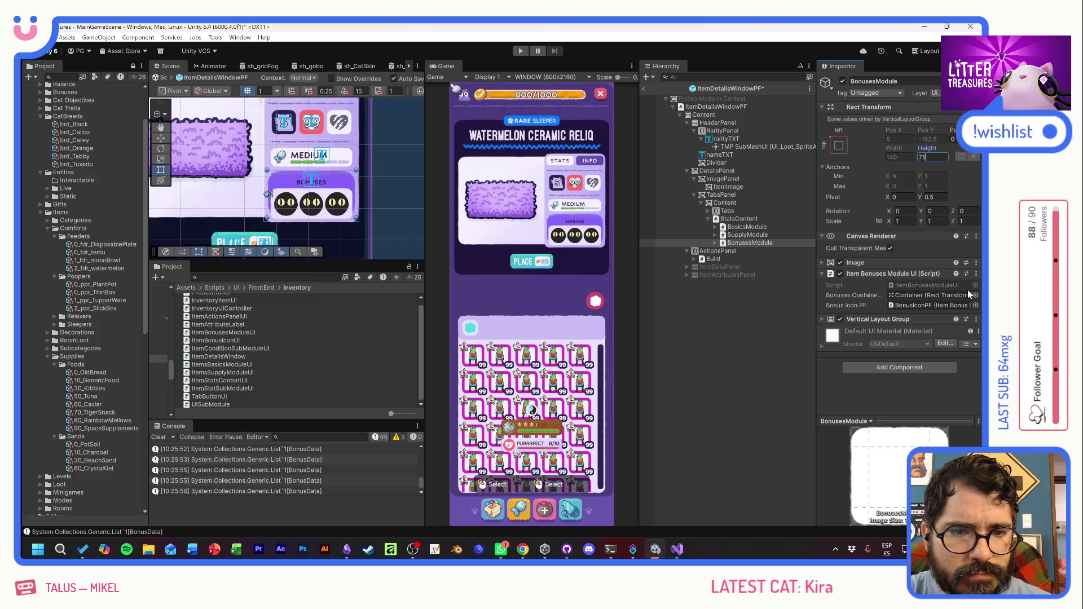
- Adjust BonusesModule's height and lower its background Image colour alpha to semi-transparent
mouse_move(927, 153)
left_mouse_down()
mouse_move(1015, 151)
mouse_move(96, 154)
left_mouse_up()
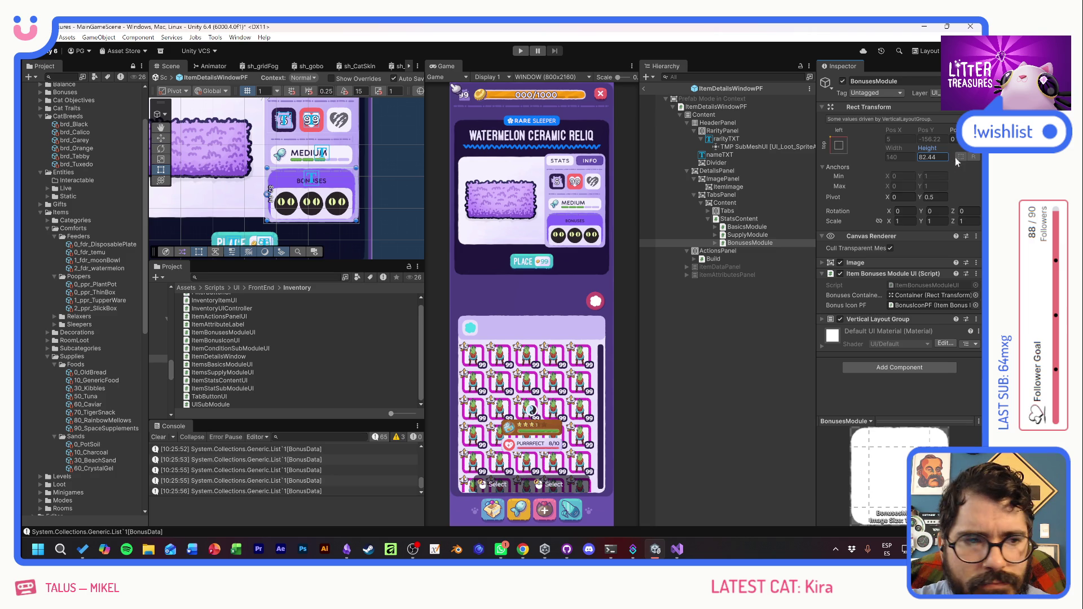
left_click_drag(925, 145, 906, 142)
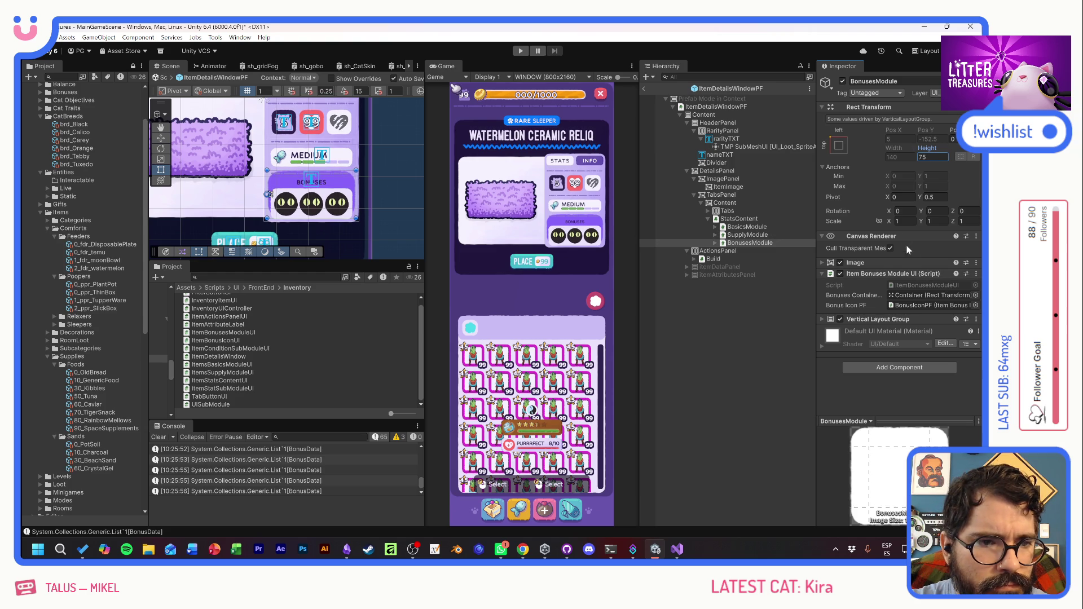
left_click(893, 264)
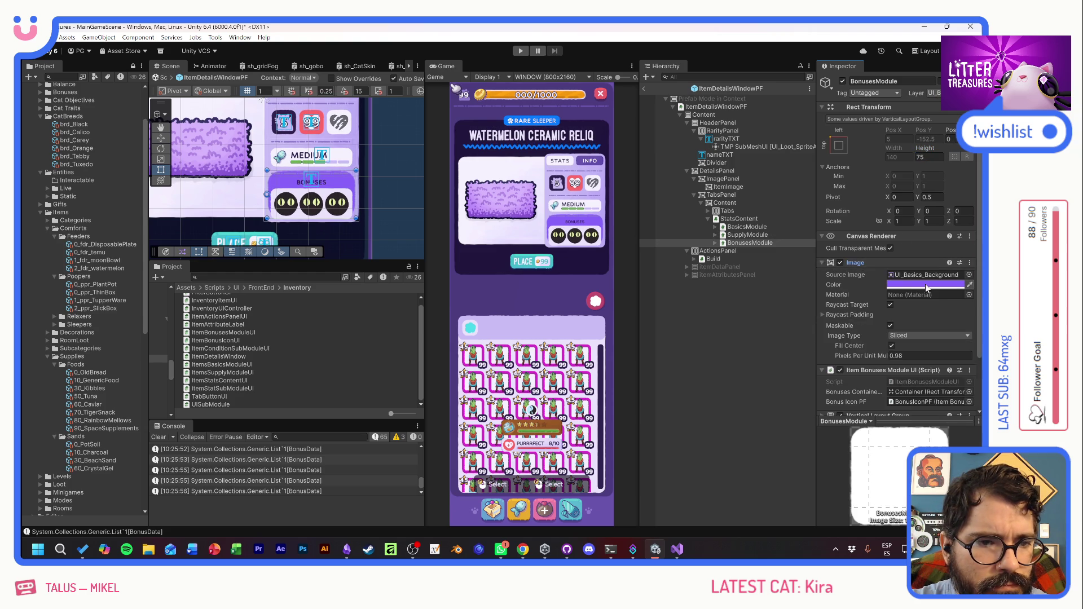
left_click(955, 286)
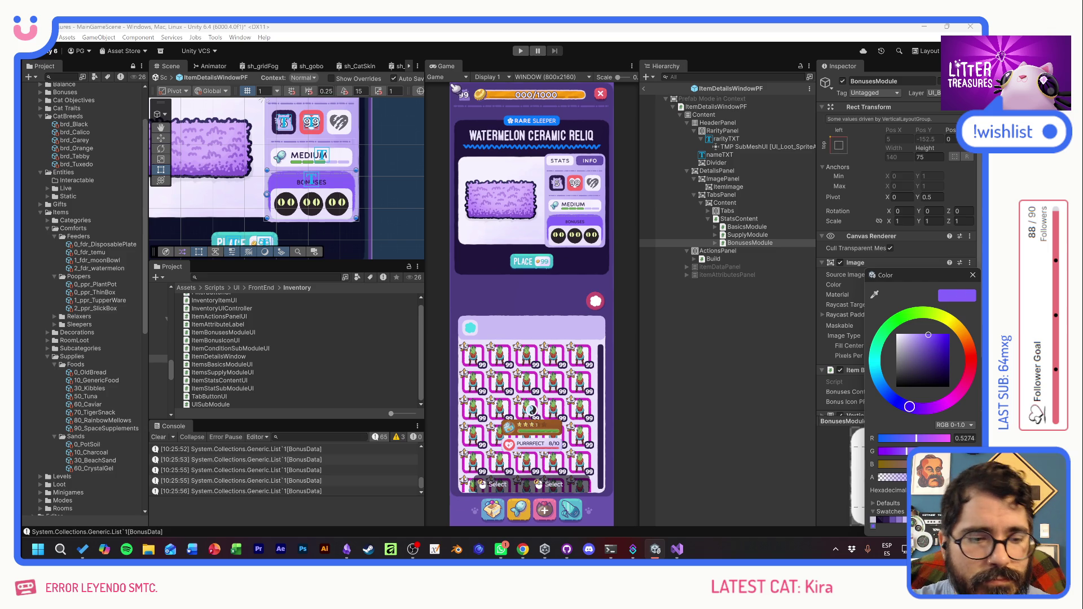
left_click_drag(947, 477, 925, 477)
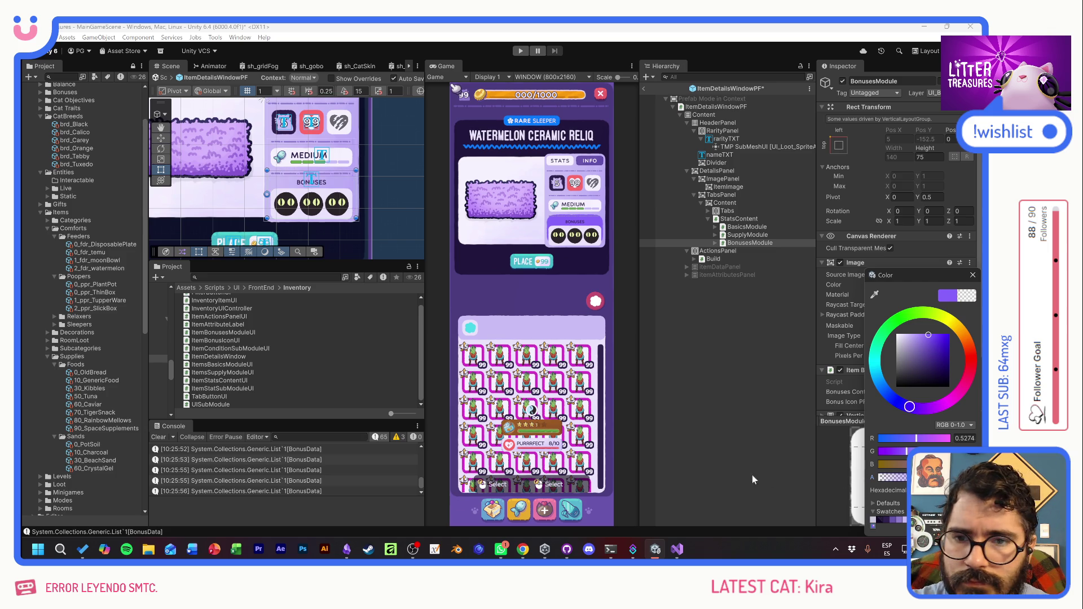
left_click(973, 276)
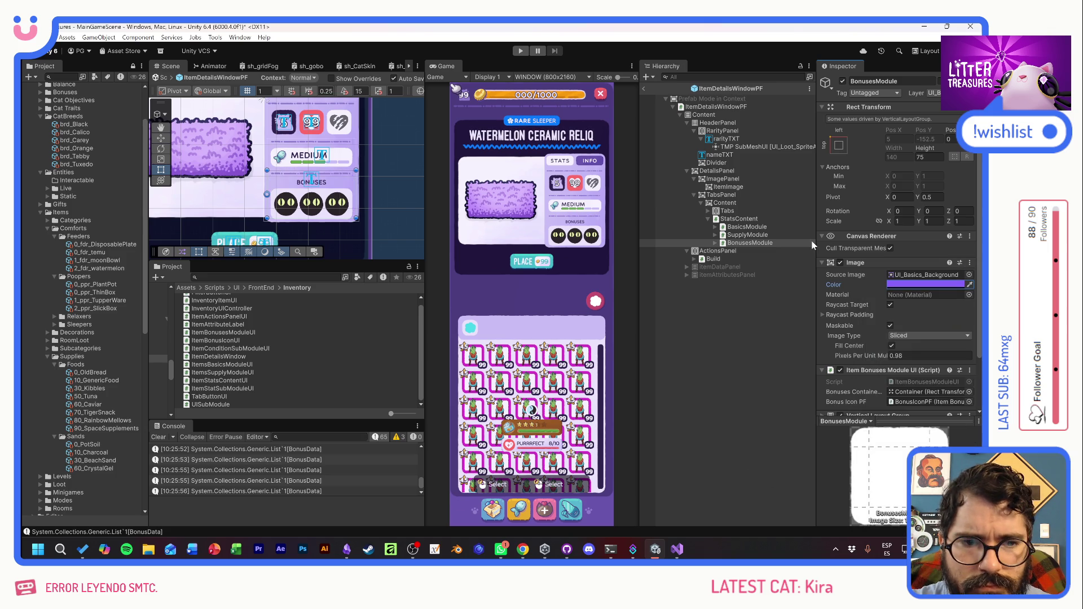
- Expand BonusesModule and reduce the BonusesLBL label's height
left_click(714, 245)
left_click(715, 244)
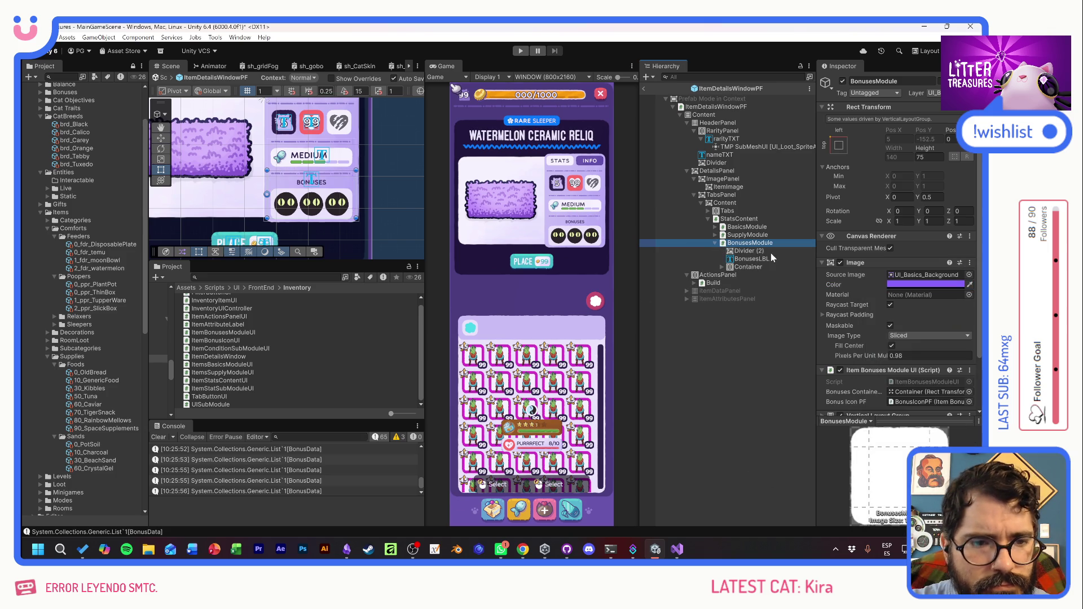
left_click(770, 259)
left_click_drag(934, 155, 919, 149)
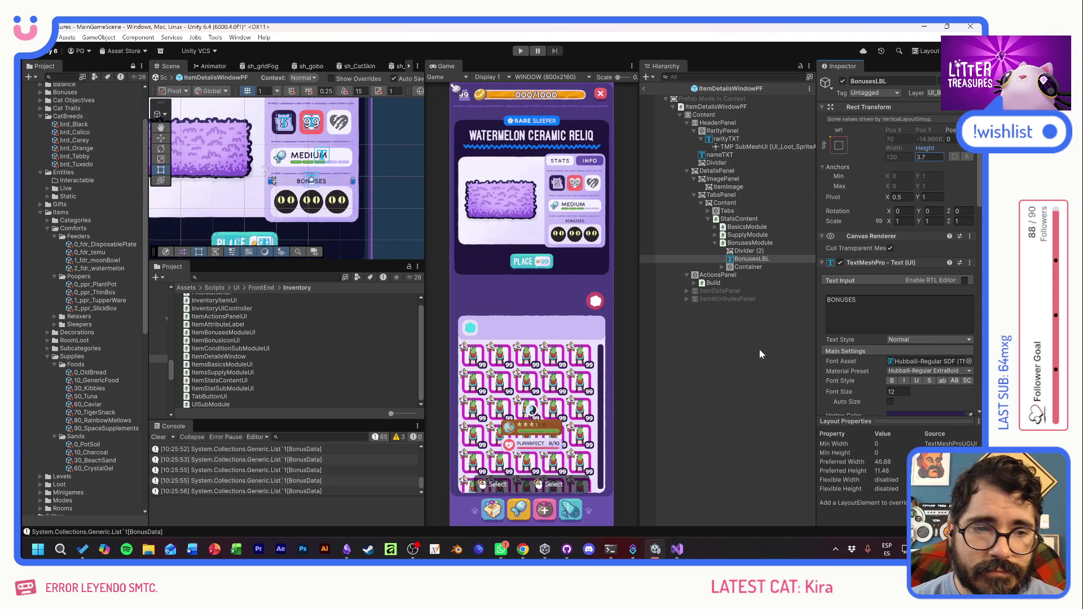
left_click(753, 243)
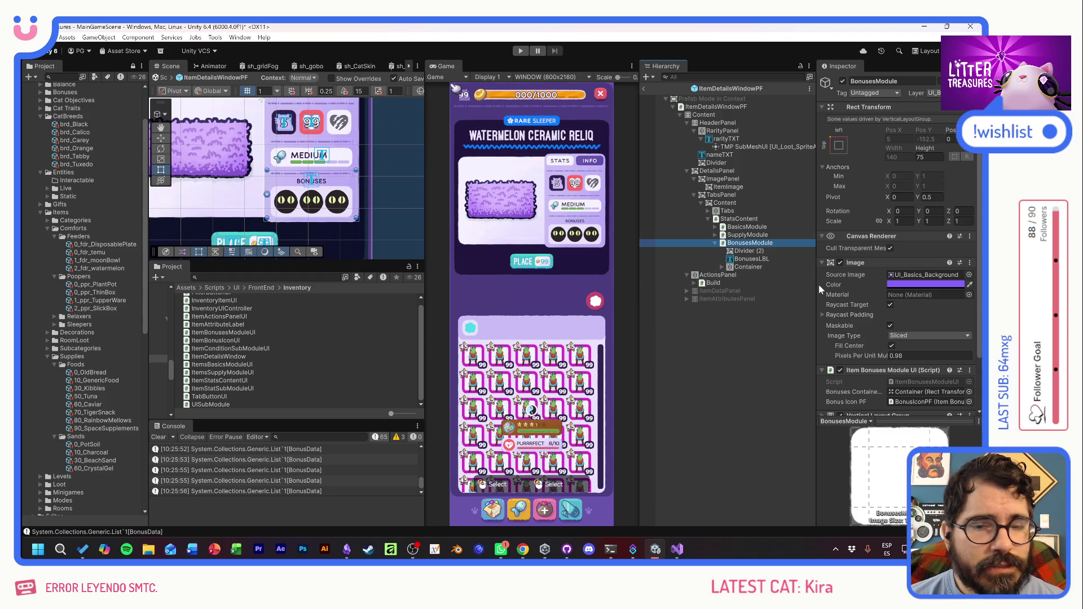
- Temporarily deactivate BasicsModule, then reactivate it to compare the stats layout
left_click(715, 243)
left_click(739, 219)
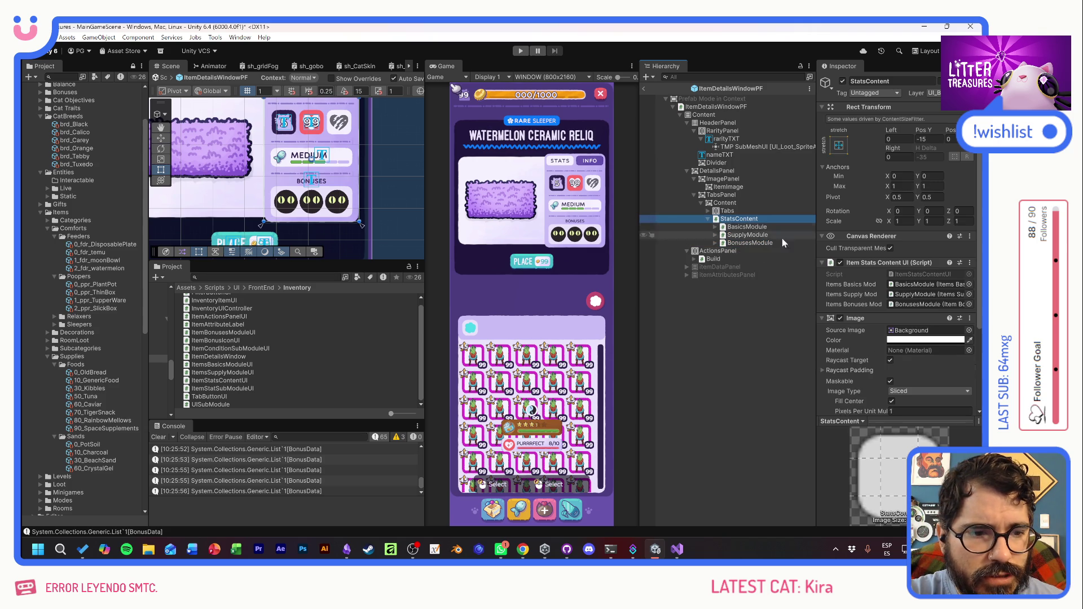
left_click(746, 227)
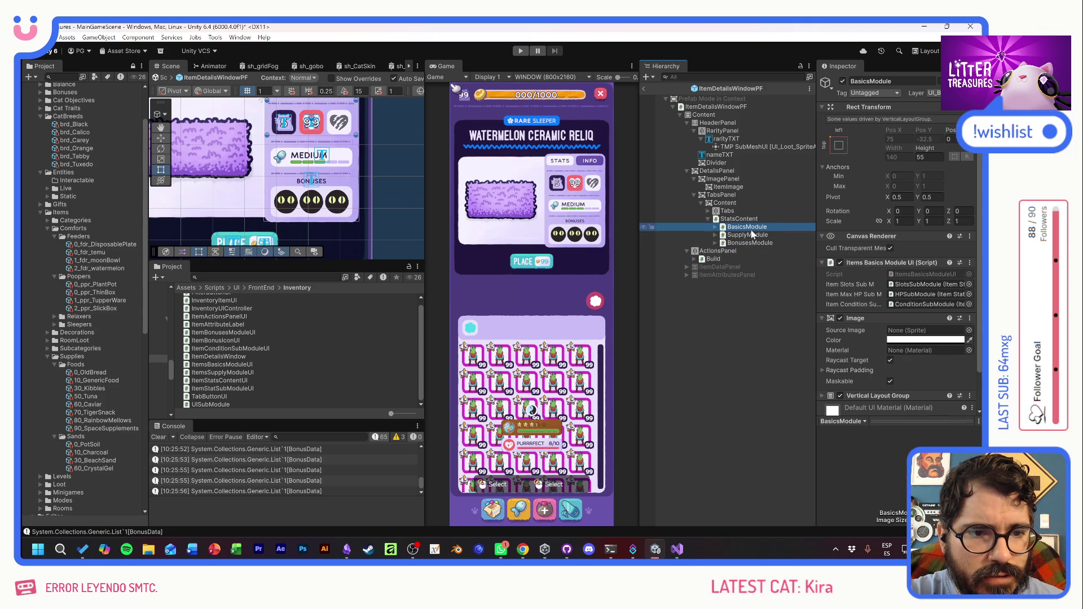
left_click(842, 81)
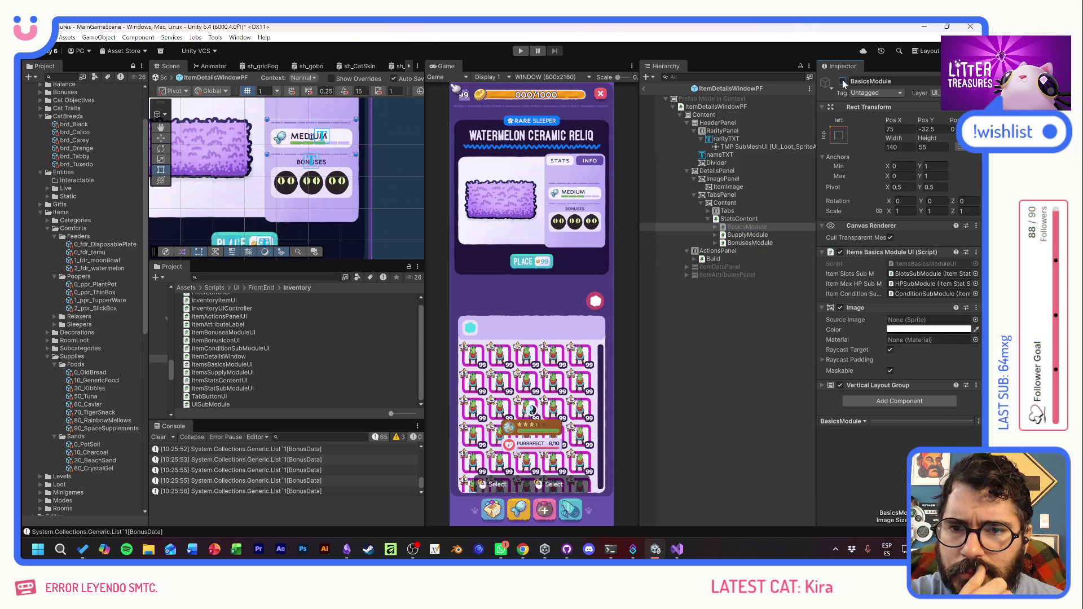
left_click_drag(381, 147, 376, 190)
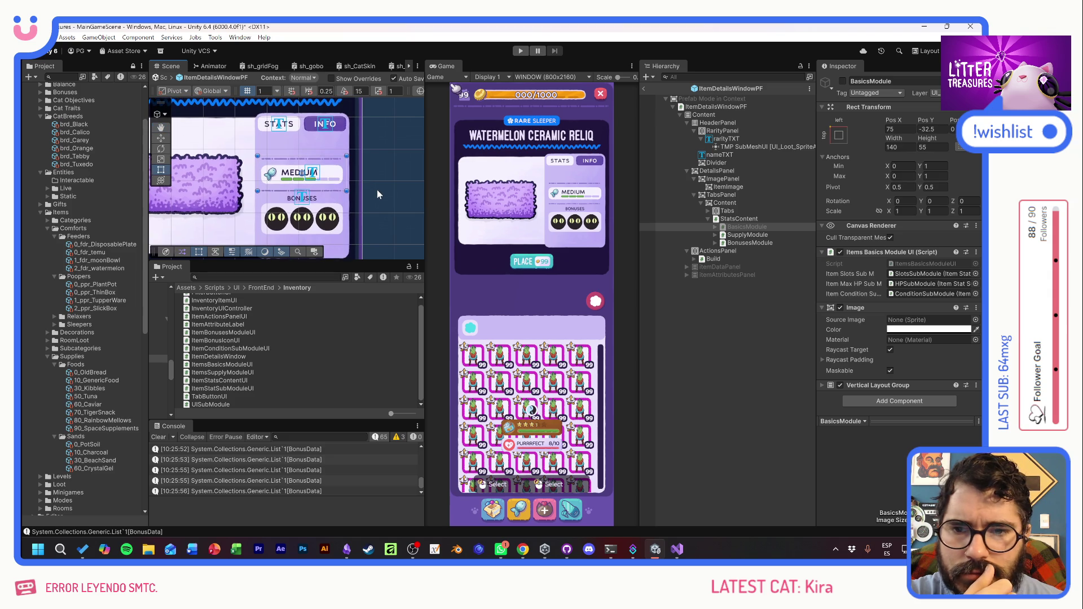
left_click(841, 82)
- Select the parent Content object and bring up its Add Component list
left_click(737, 219)
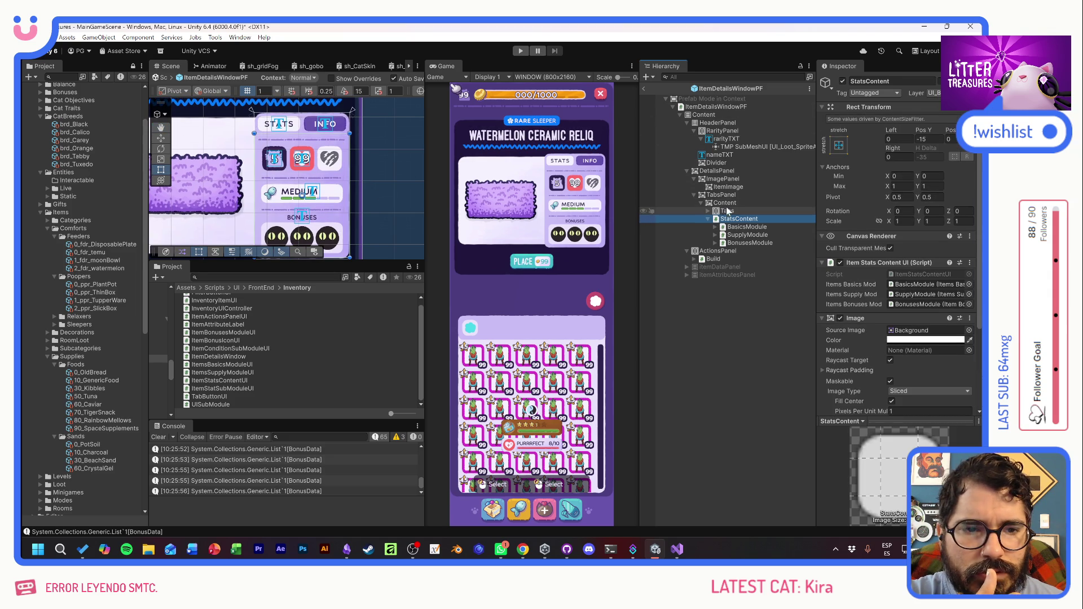
left_click(727, 203)
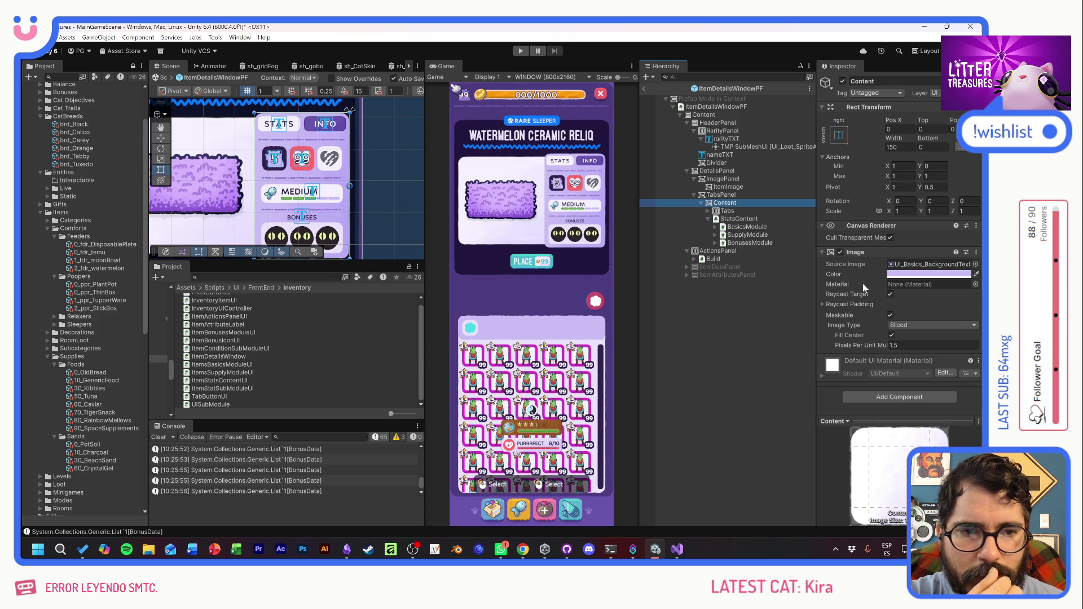
left_click(879, 397)
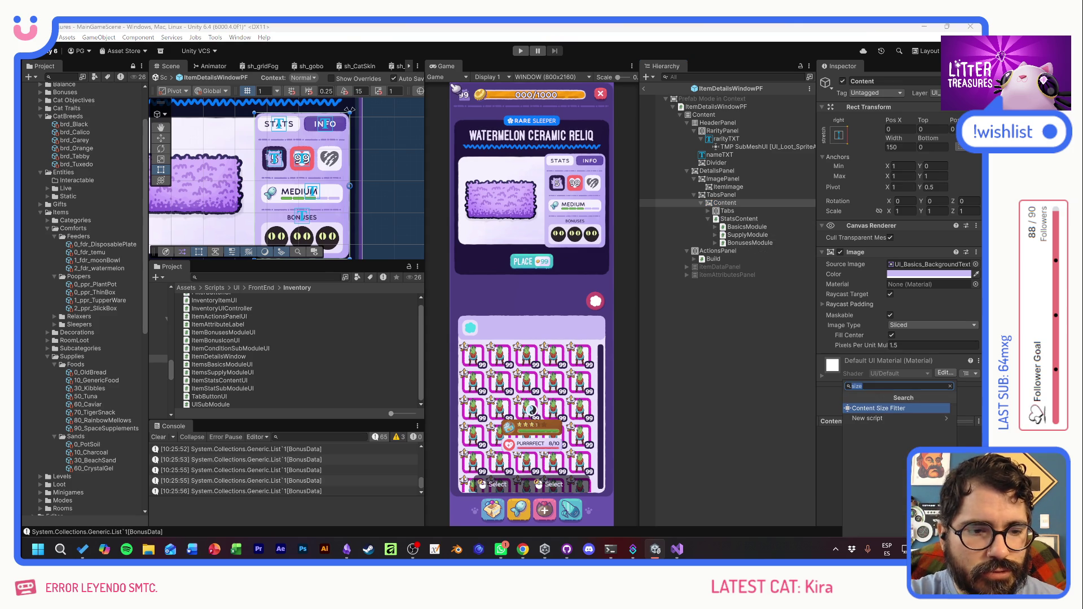
- Add a Vertical Layout Group controlling child width, with Child Force Expand Height on and spacing 0
type("ver")
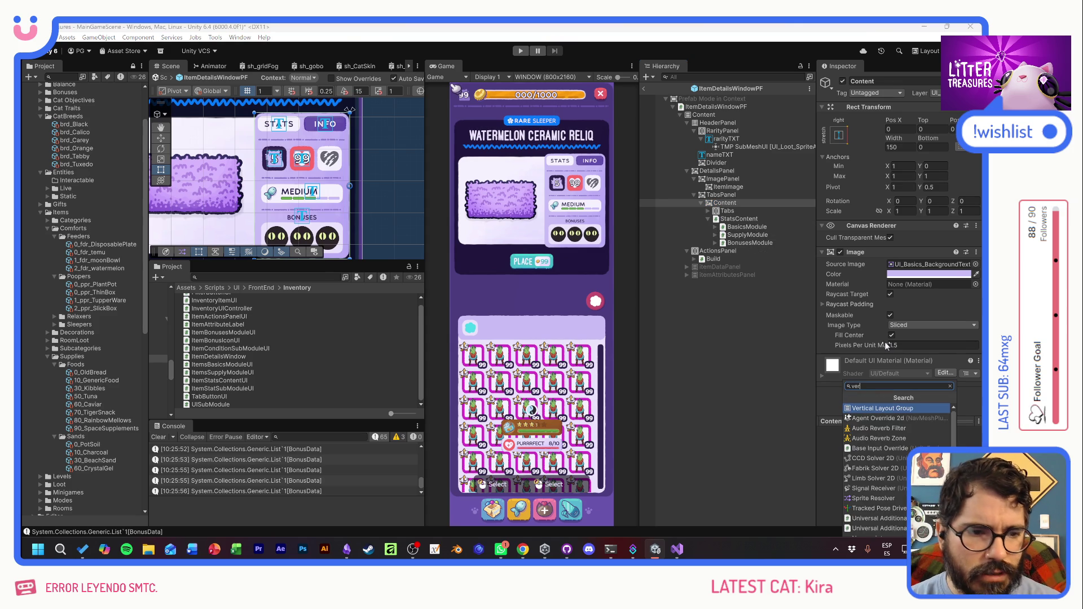
key("Return")
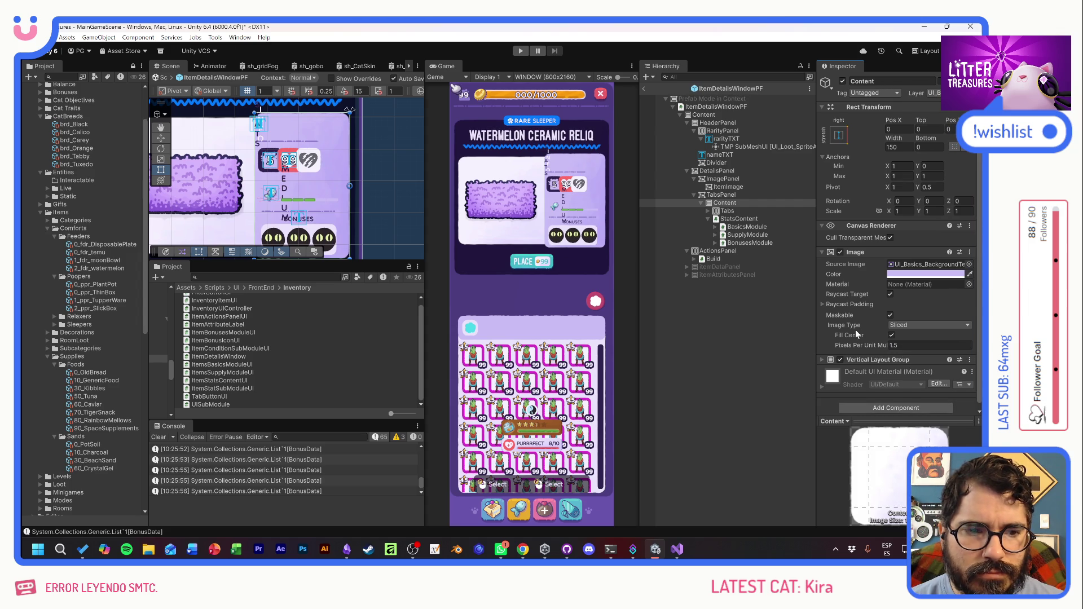
scroll(856, 335, "down", 1)
left_click(823, 354)
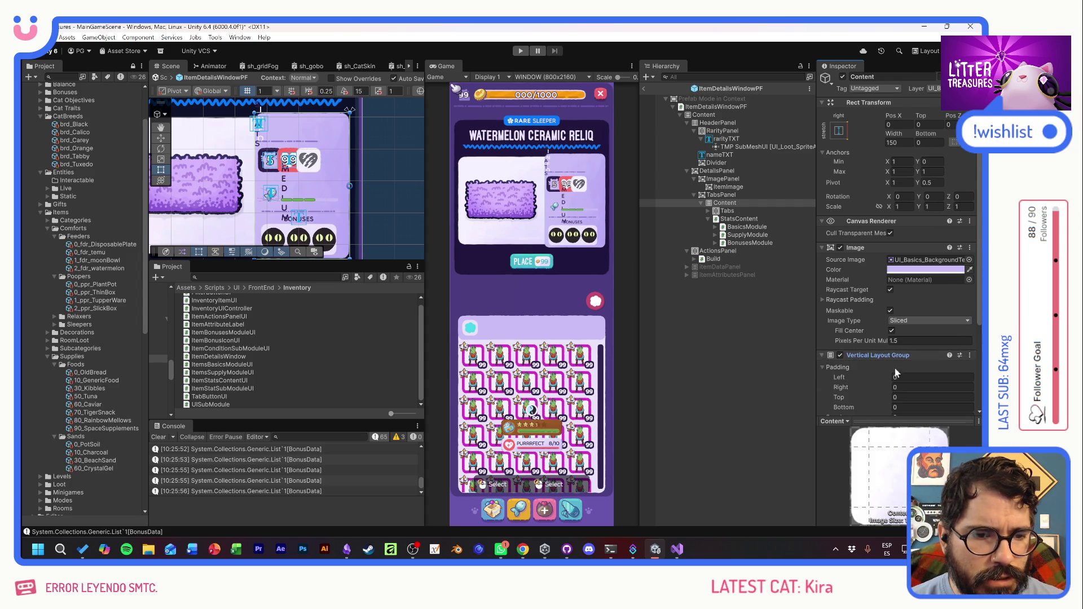
scroll(895, 368, "down", 4)
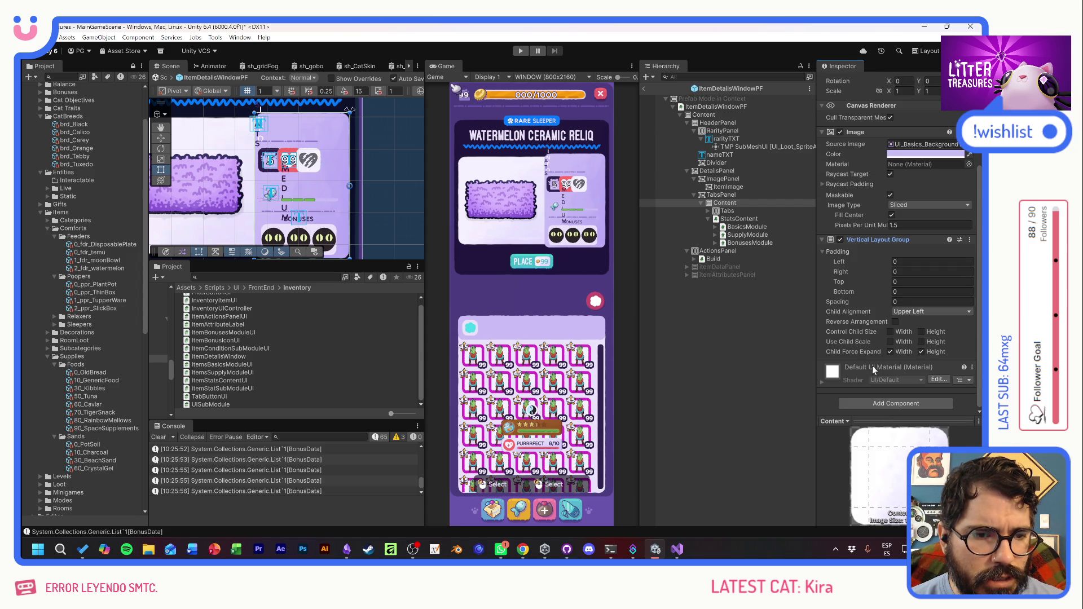
left_click(890, 332)
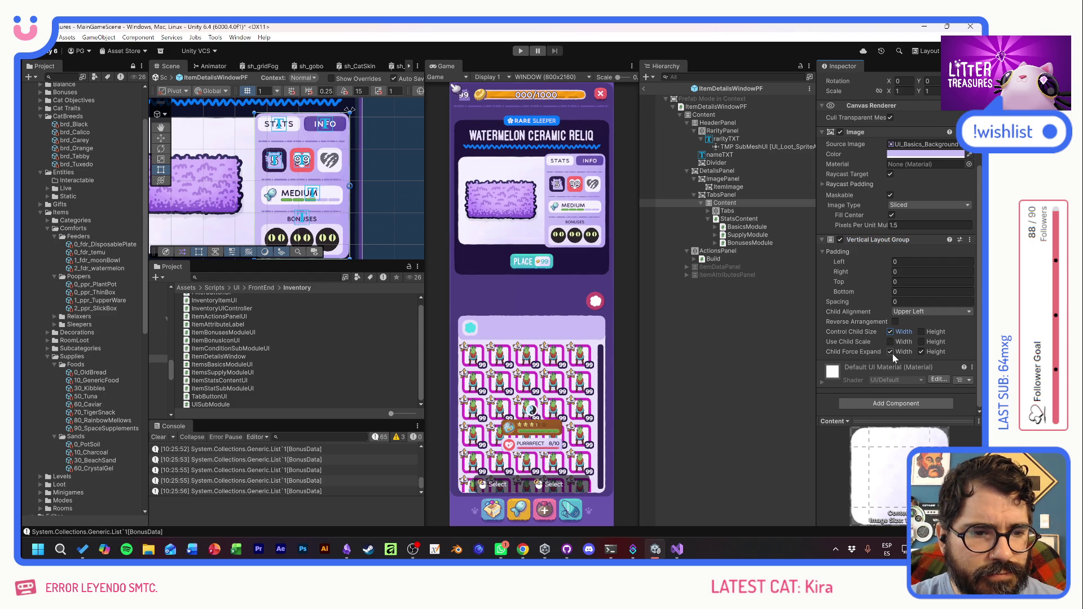
left_click(921, 352)
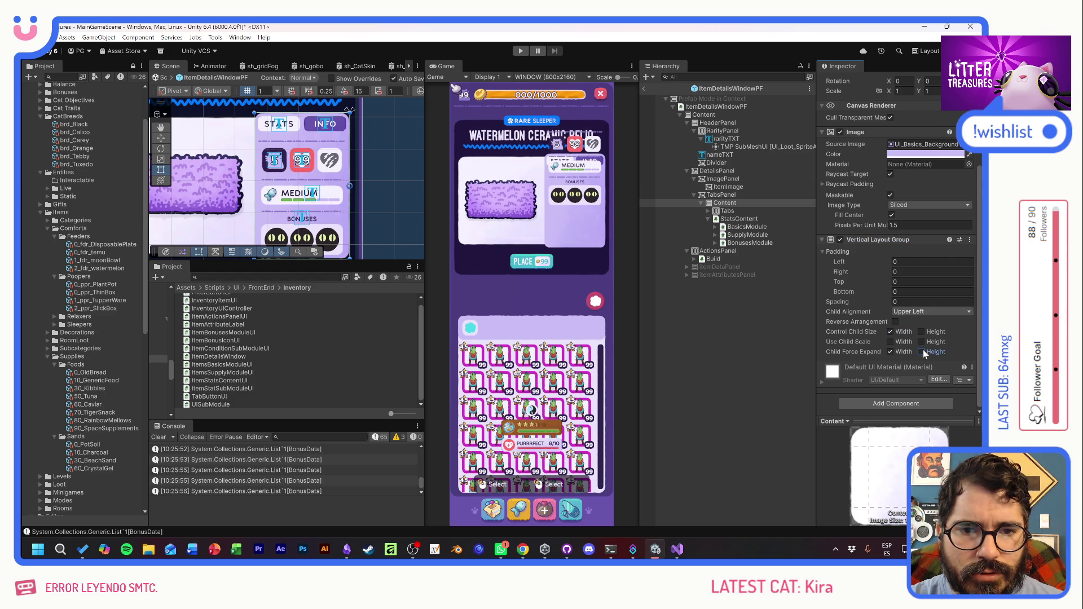
left_click(921, 351)
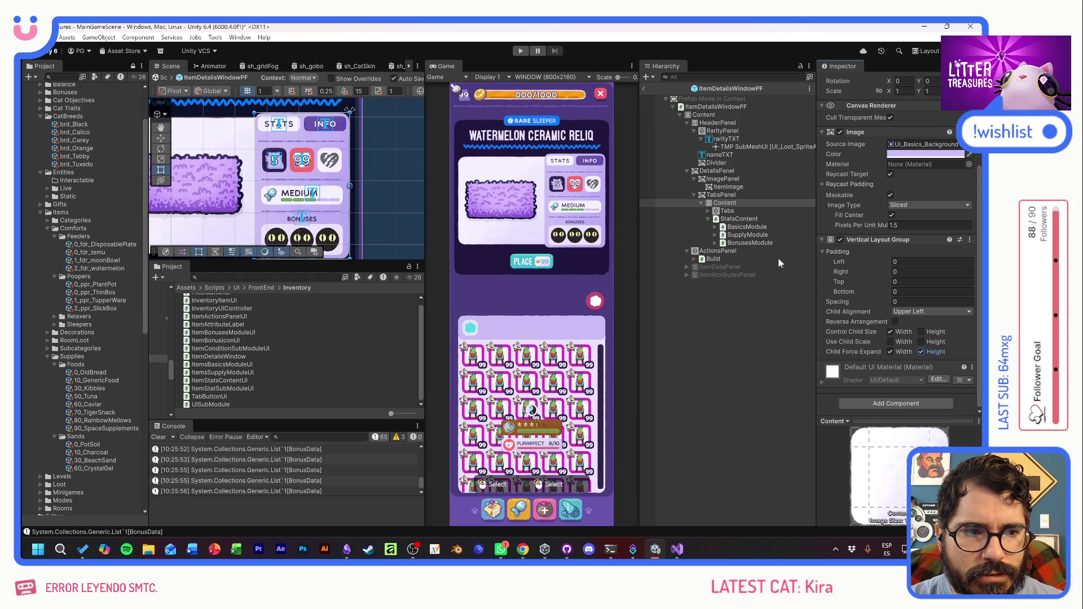
left_click_drag(872, 304, 720, 284)
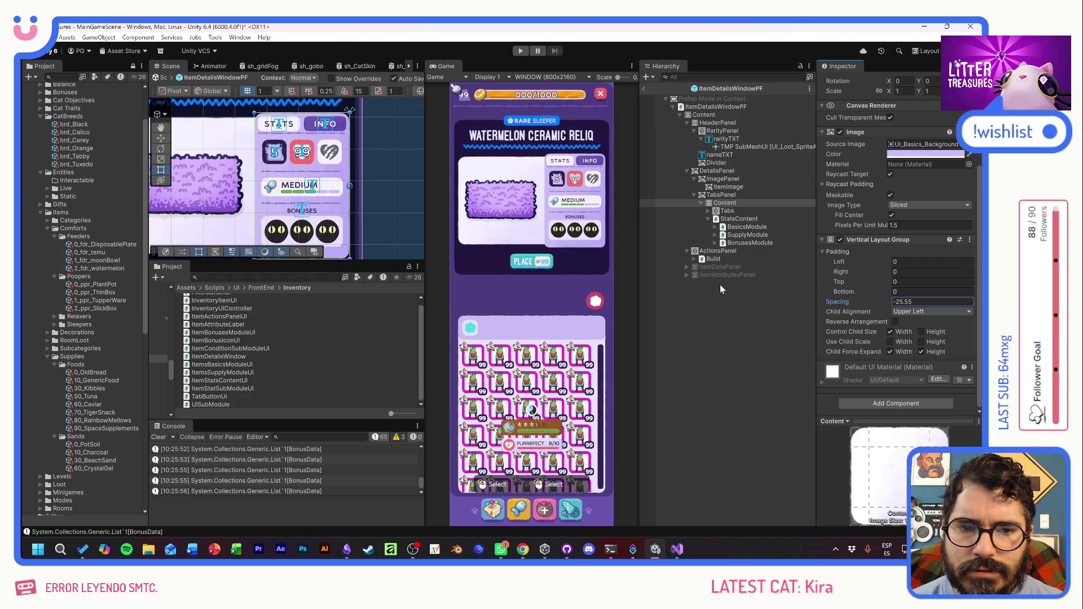
key("ctrl+z")
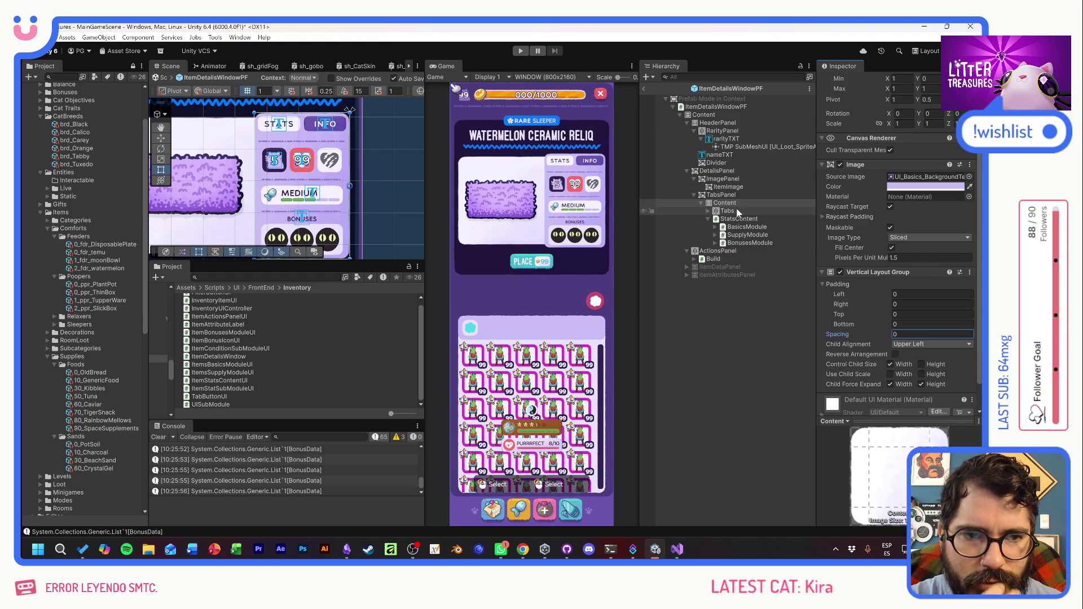
- Set the Tabs object's height to 25
left_click(736, 210)
left_click_drag(921, 138, 732, 133)
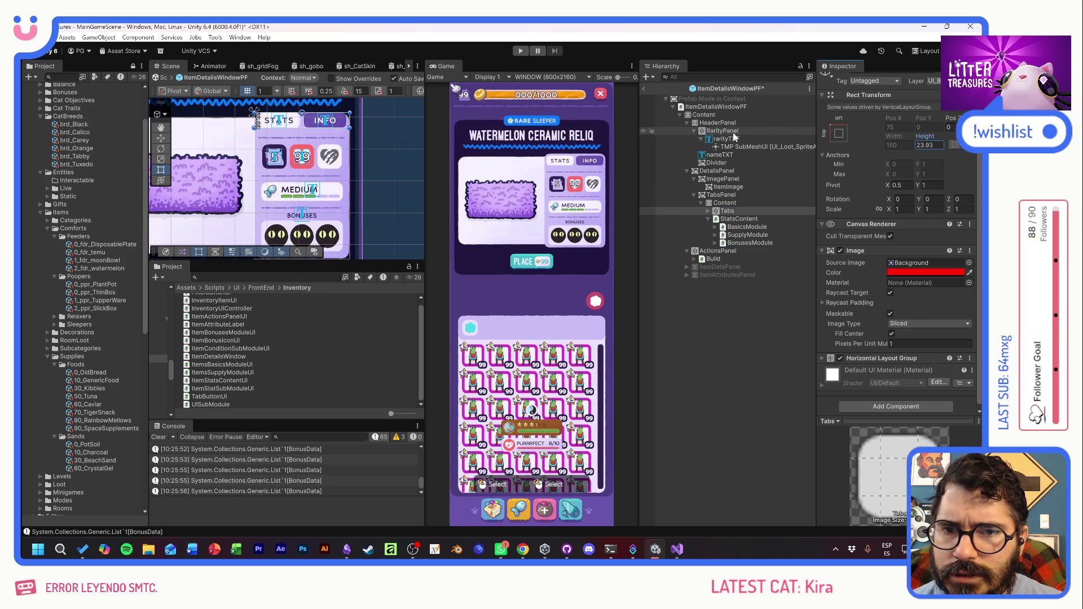
left_click(931, 145)
type("25")
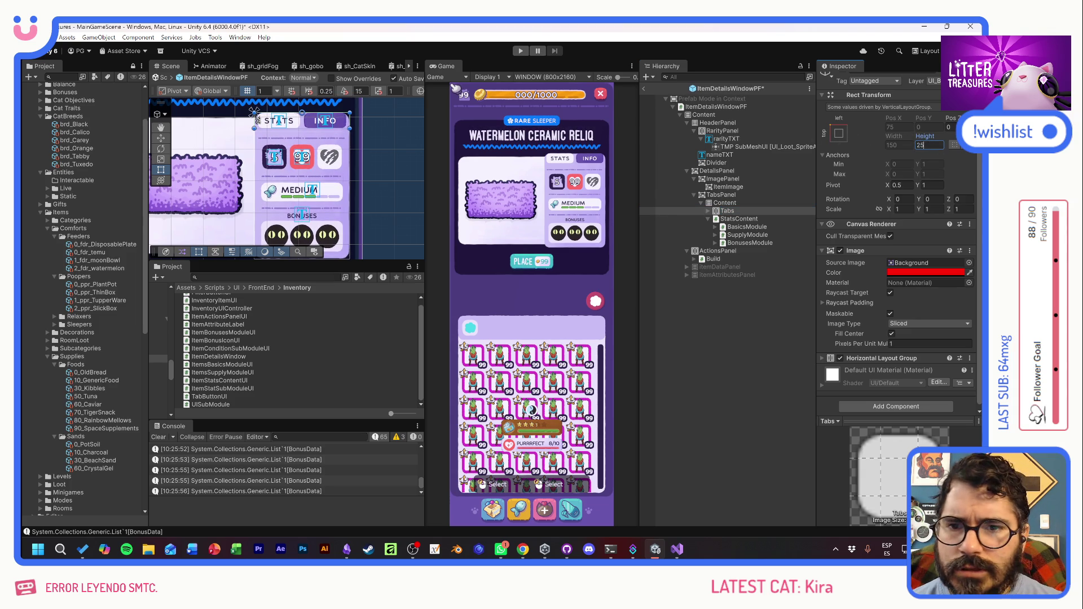
- Give Content's layout group top and bottom padding of 5 and Middle Center child alignment
left_click(734, 204)
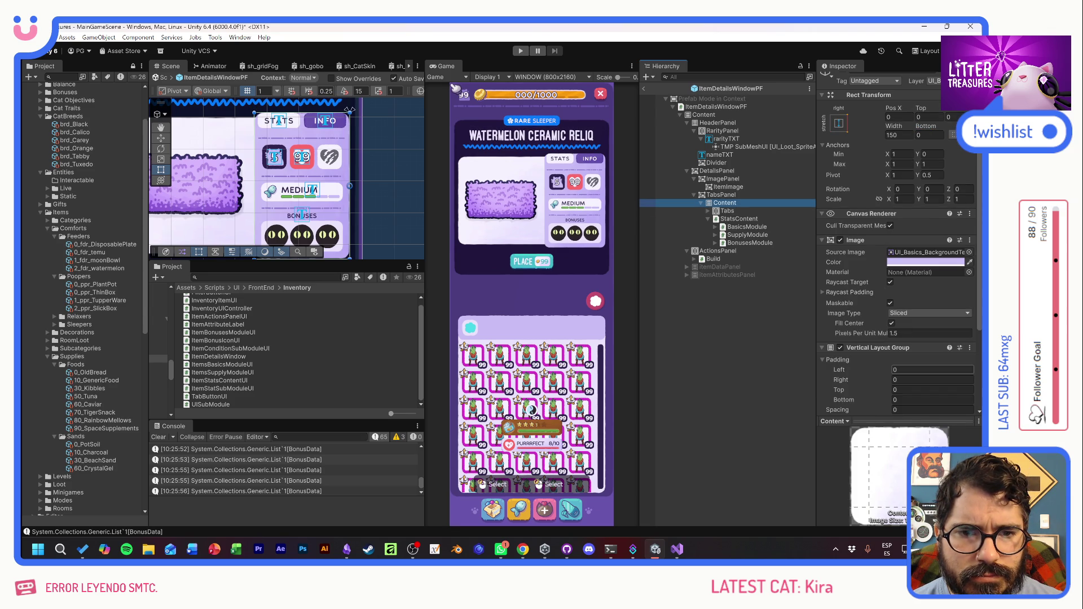
left_click(912, 370)
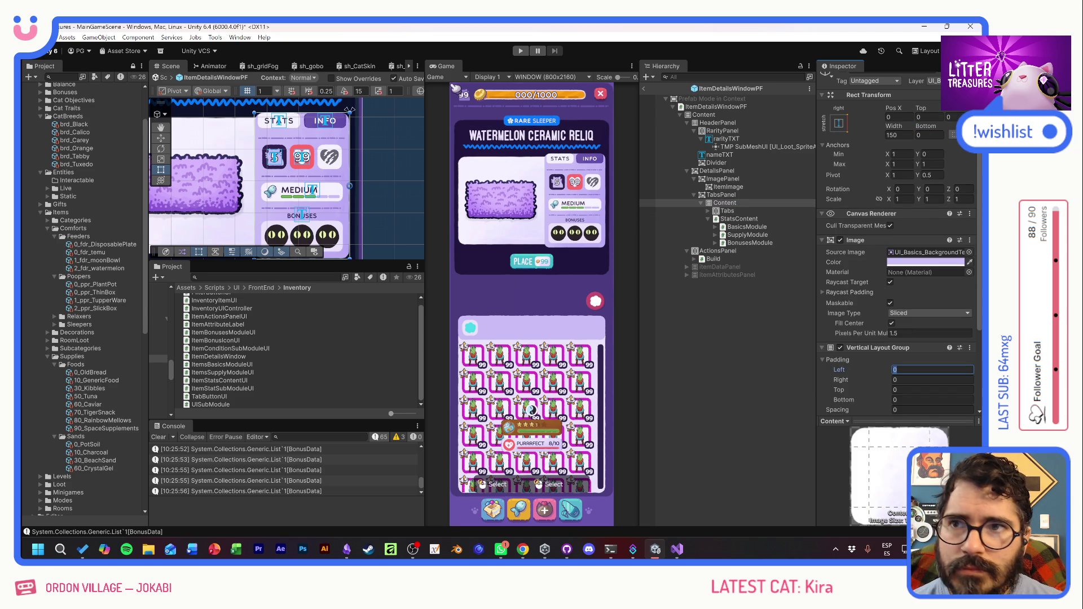
left_click(932, 390)
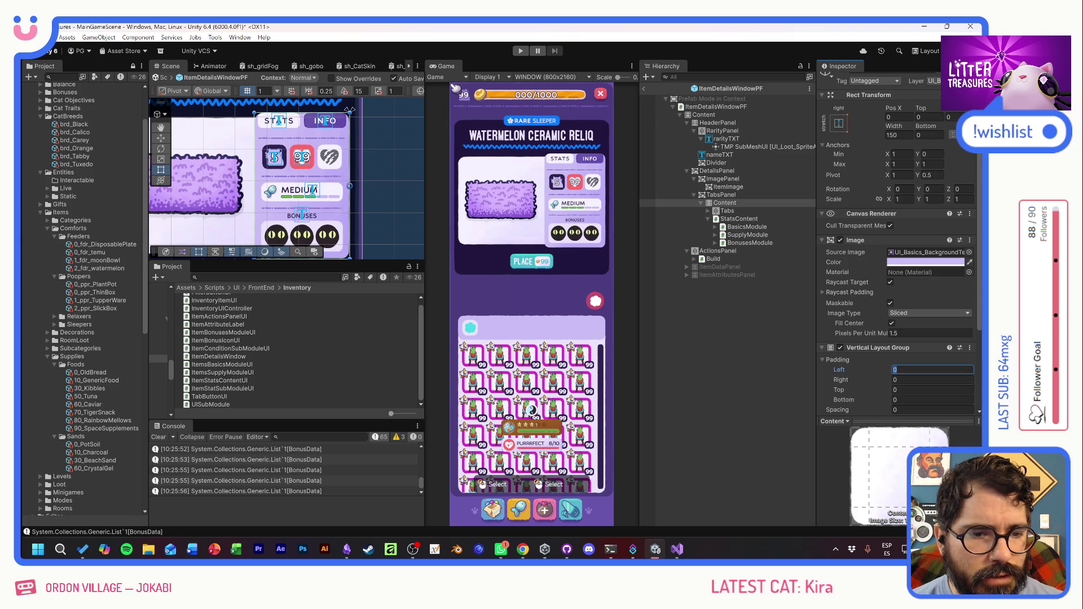
type("5")
left_click(933, 399)
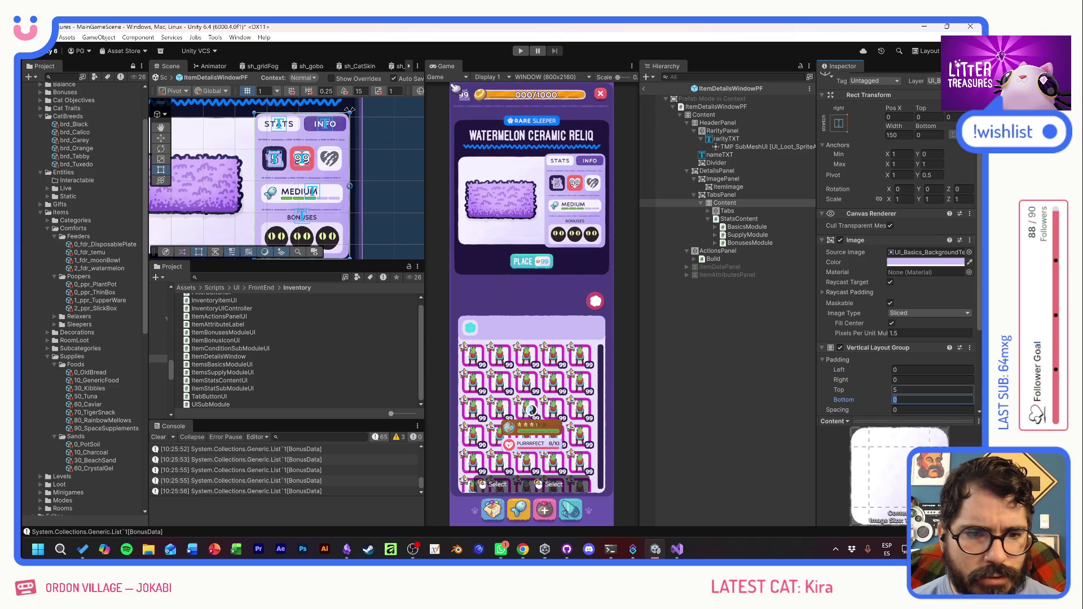
type("5")
left_click(932, 410)
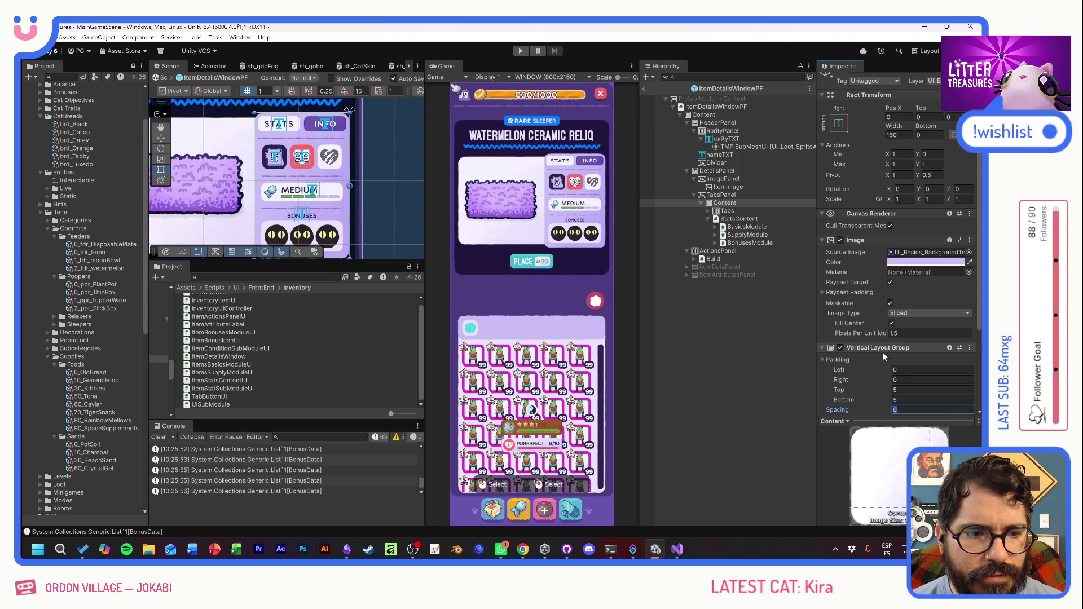
scroll(881, 349, "down", 3)
left_click(925, 311)
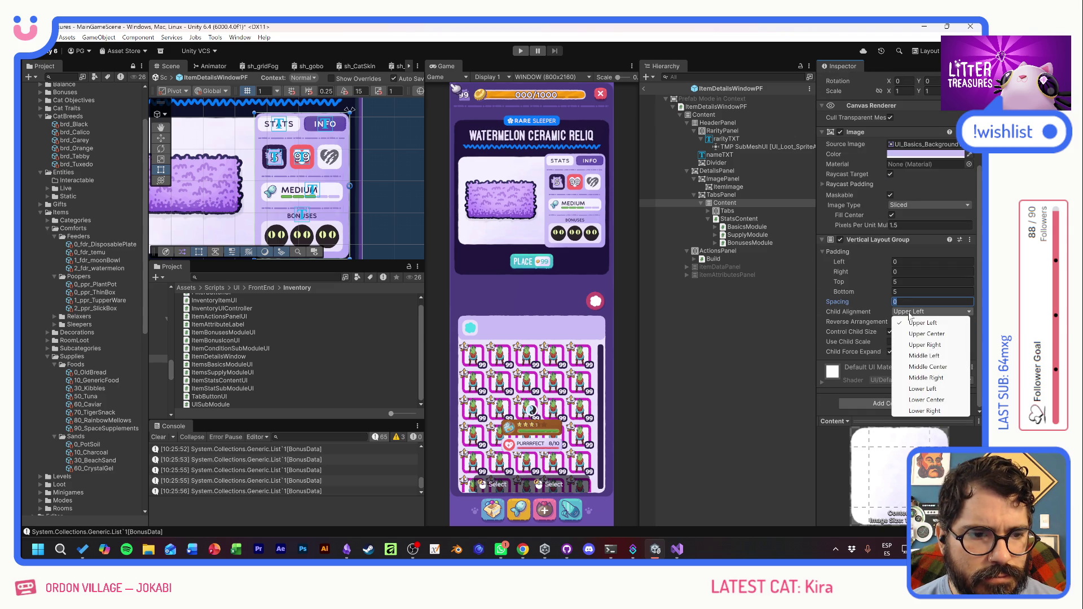
left_click(928, 366)
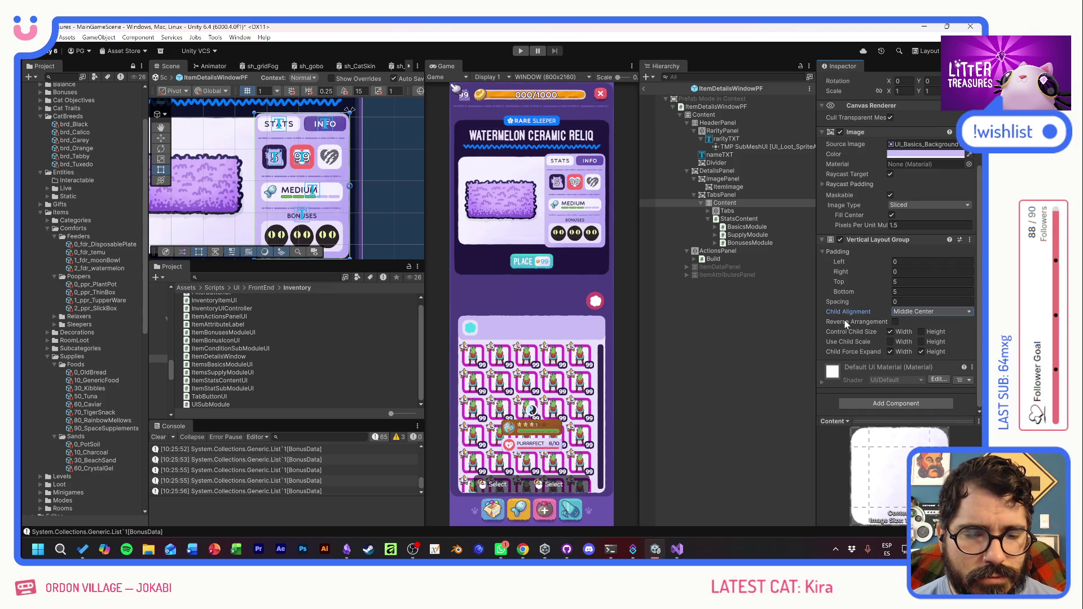
- Add a Content Size Fitter to Content with Vertical Fit set to Min Size
left_click(880, 402)
type("ver")
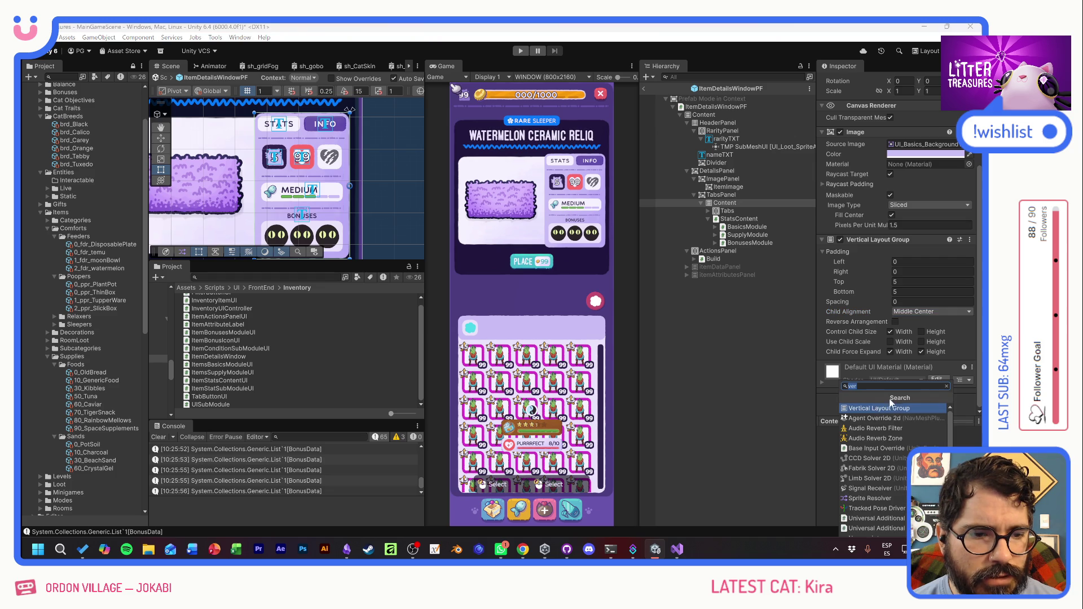
type("size")
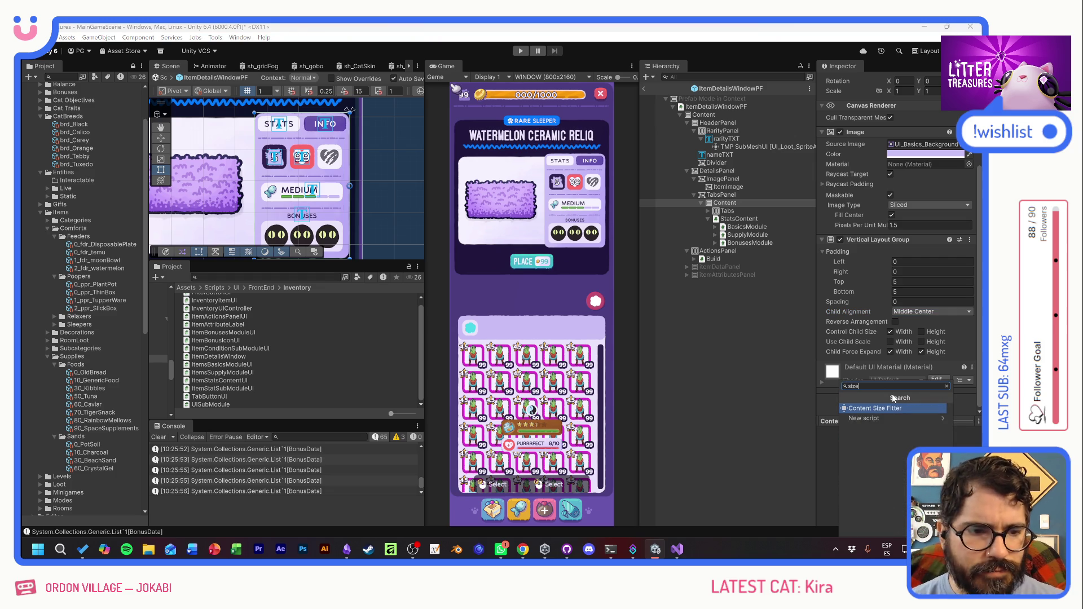
key("Return")
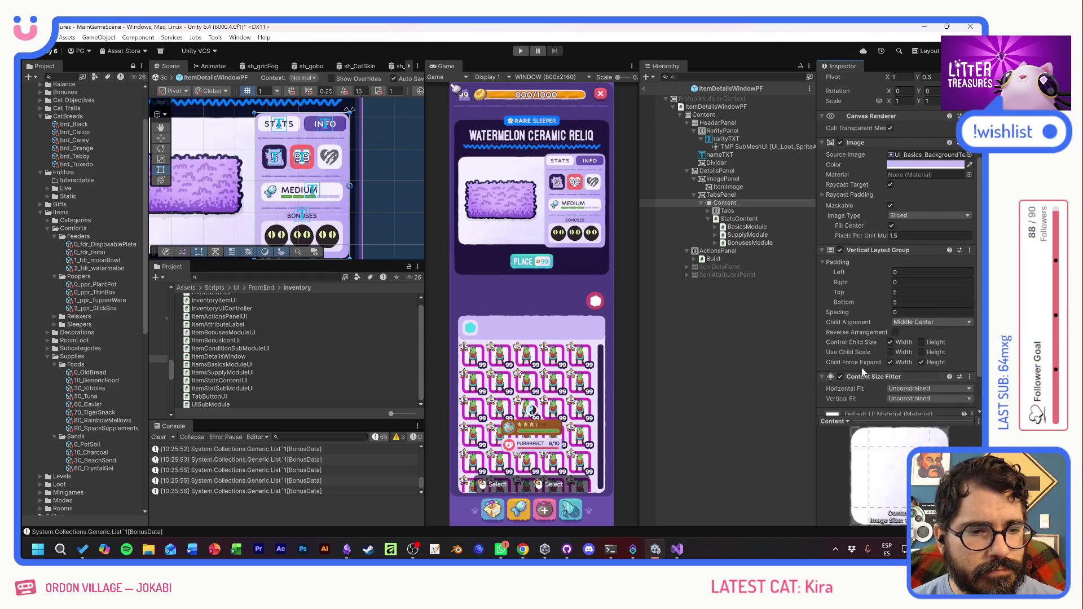
scroll(864, 365, "down", 2)
left_click(916, 351)
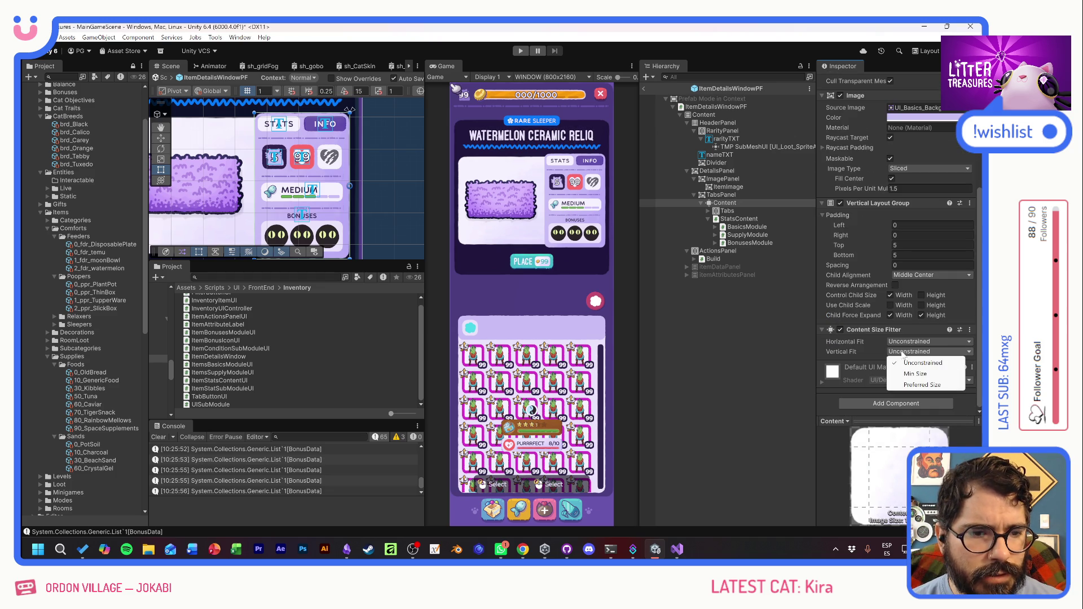
left_click(912, 374)
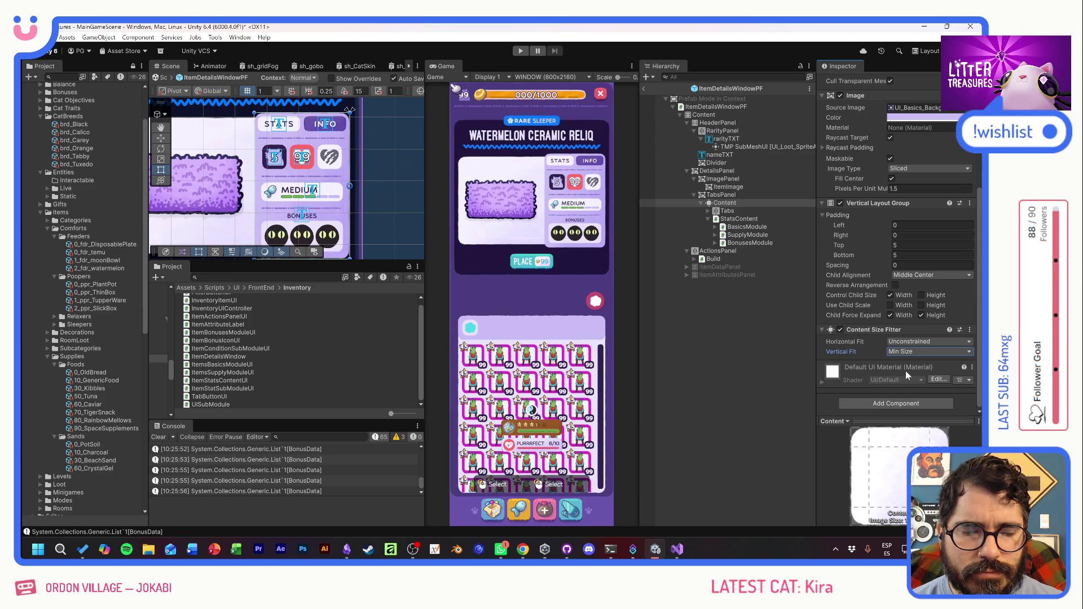
- Toggle BasicsModule off and on repeatedly to compare layouts, then select its Divider child
left_click(741, 227)
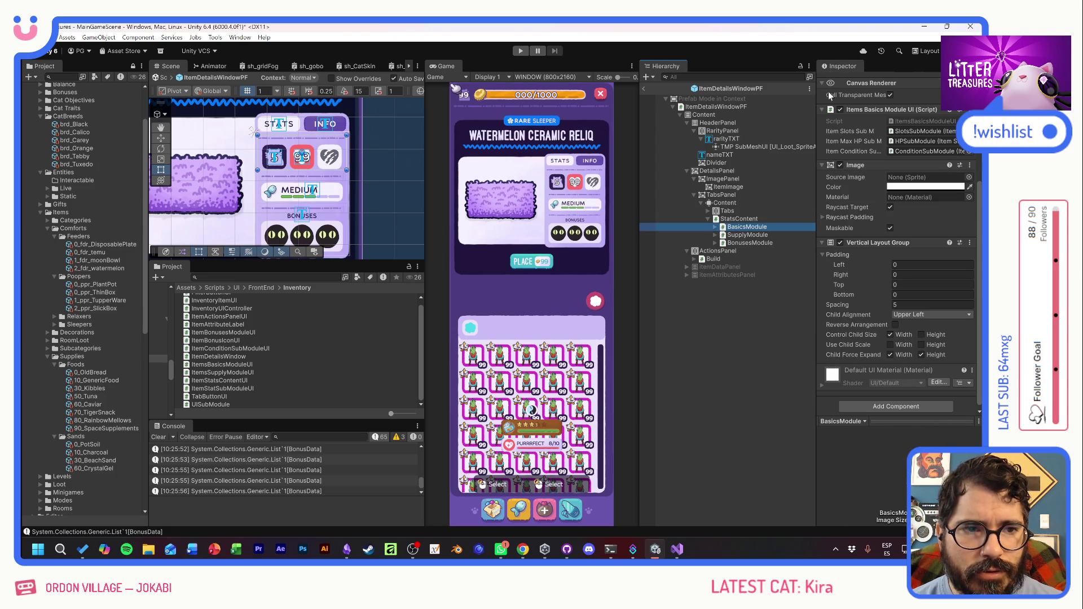
scroll(865, 214, "up", 3)
left_click(842, 82)
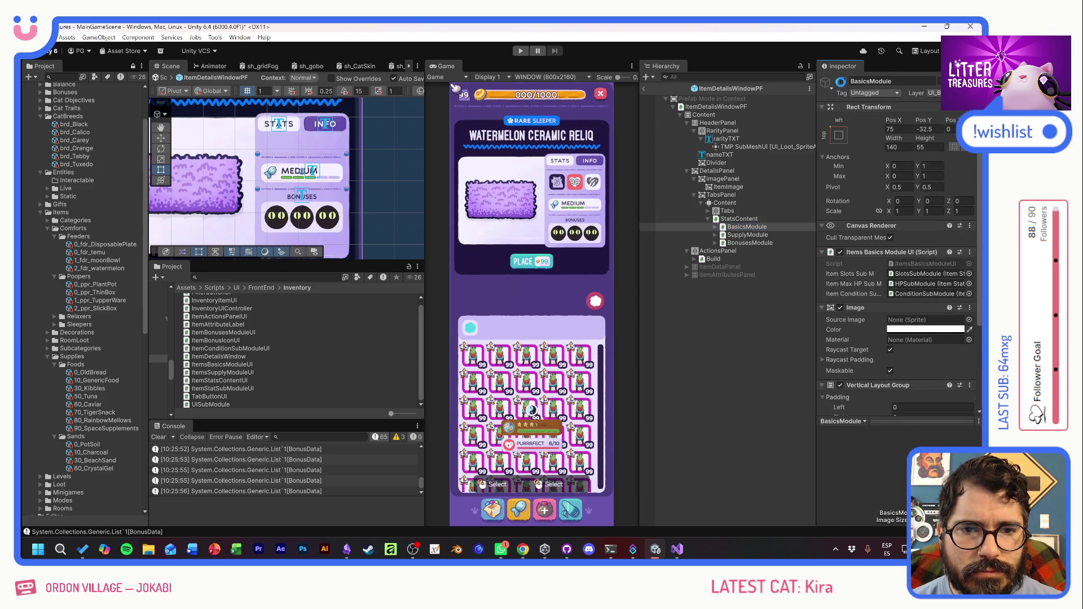
left_click(842, 83)
left_click(842, 82)
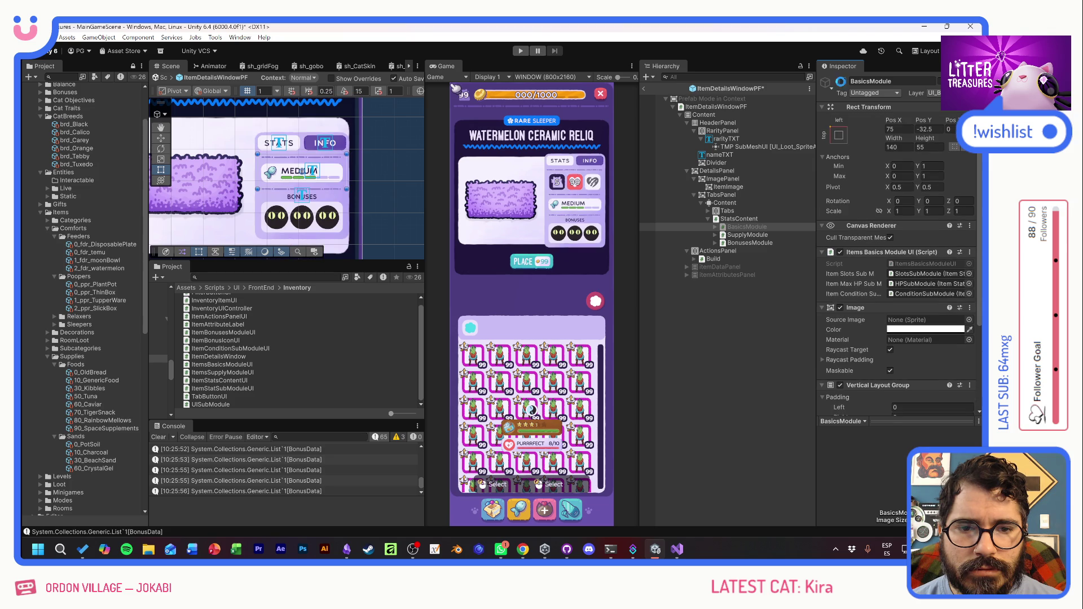
left_click(842, 82)
left_click(843, 83)
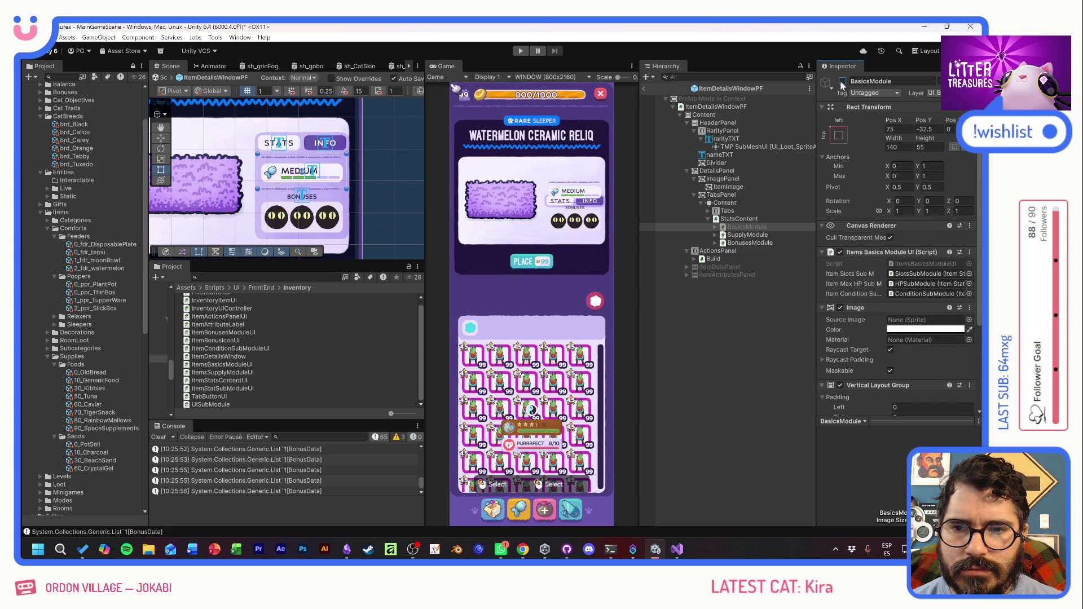
left_click(842, 83)
left_click(842, 83)
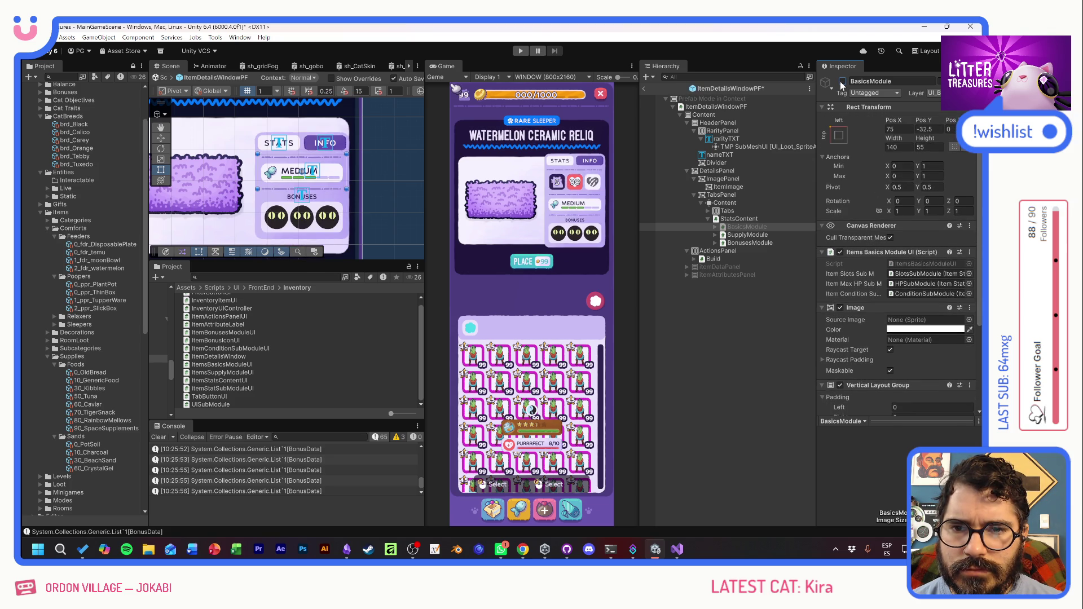
left_click(842, 83)
left_click(842, 83)
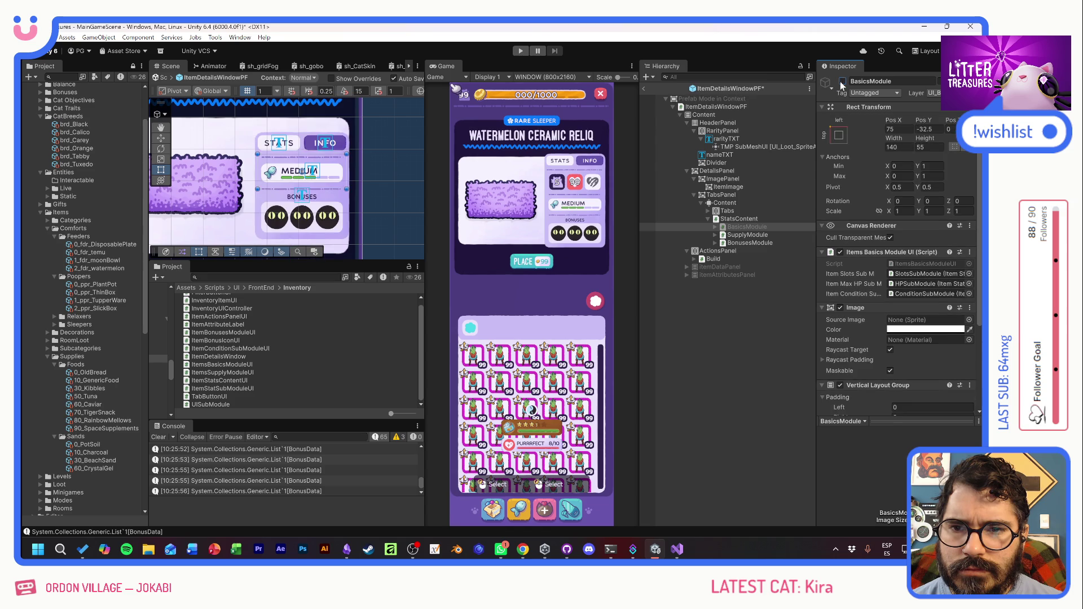
left_click(842, 83)
left_click(843, 83)
left_click(842, 82)
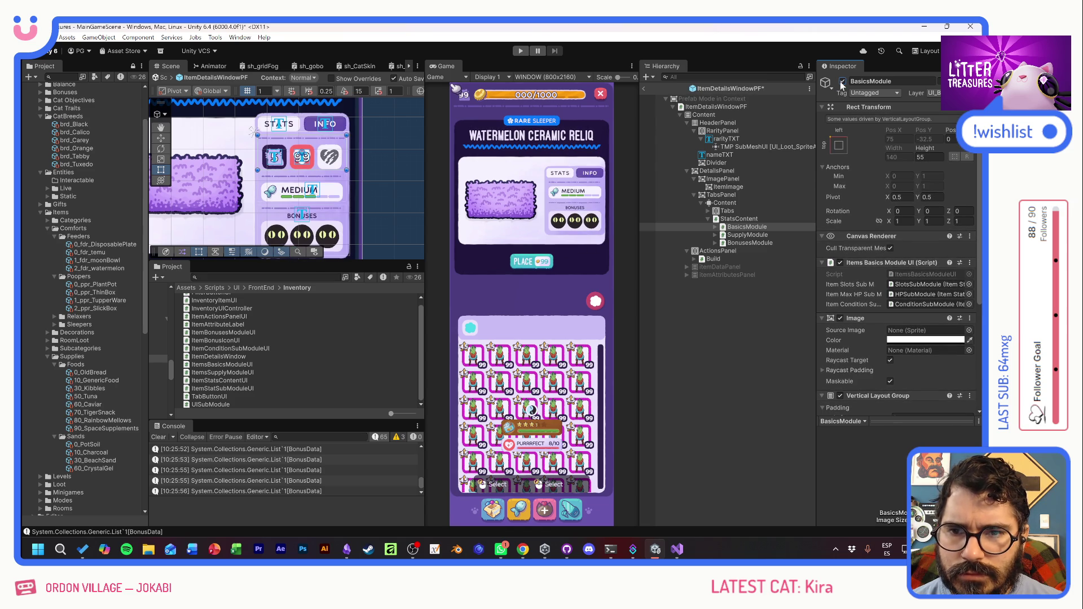
left_click(842, 83)
left_click(842, 83)
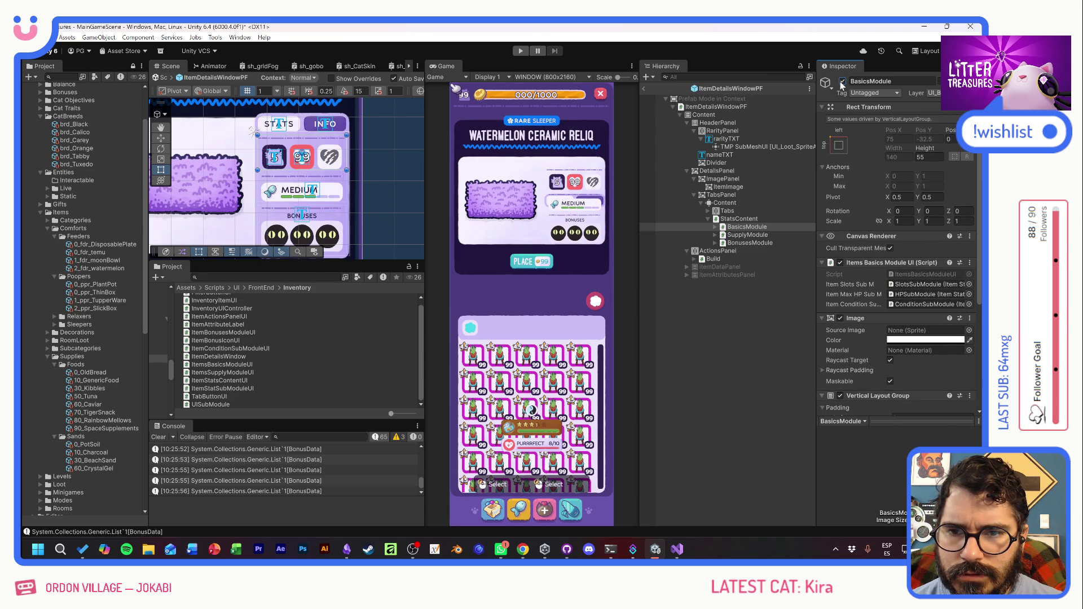
left_click(842, 83)
left_click(842, 83)
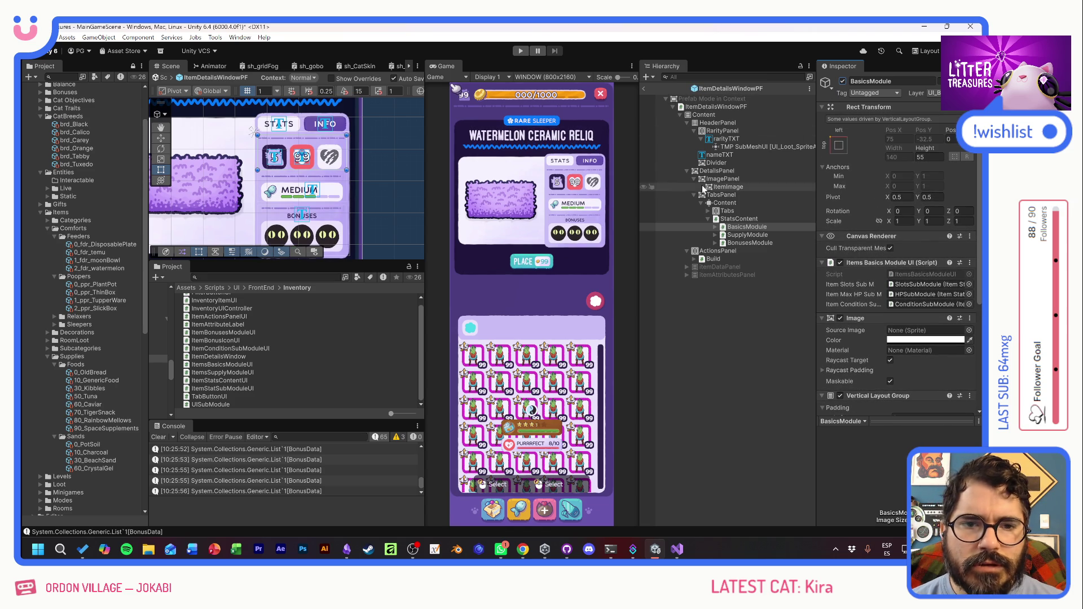
left_click(715, 227)
left_click(744, 235)
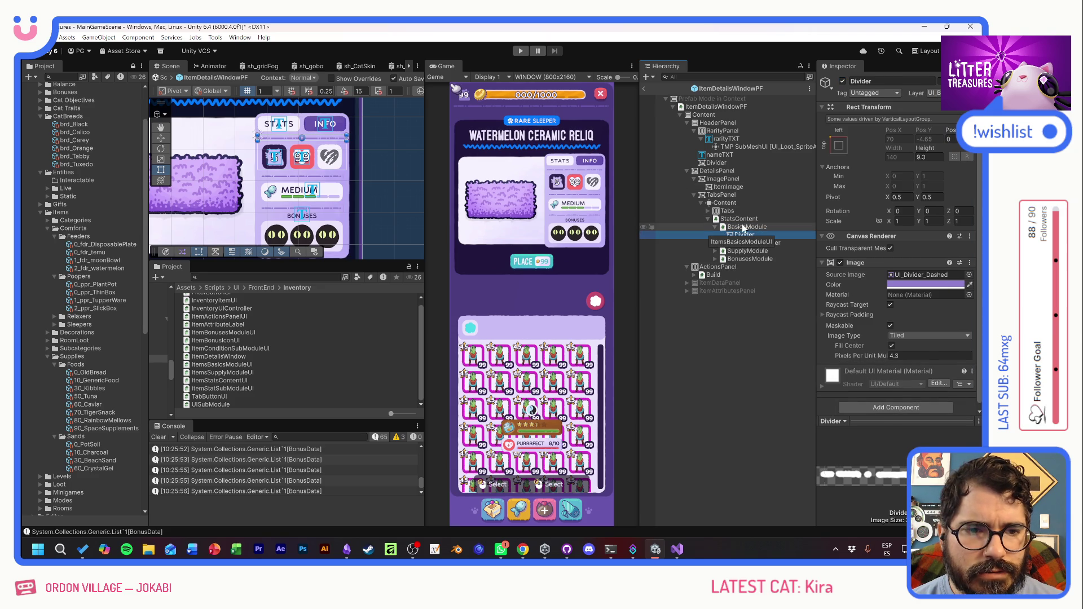
- Inspect SupplyModule's Vertical Layout Group padding for comparison
left_click(745, 227)
scroll(854, 321, "down", 3)
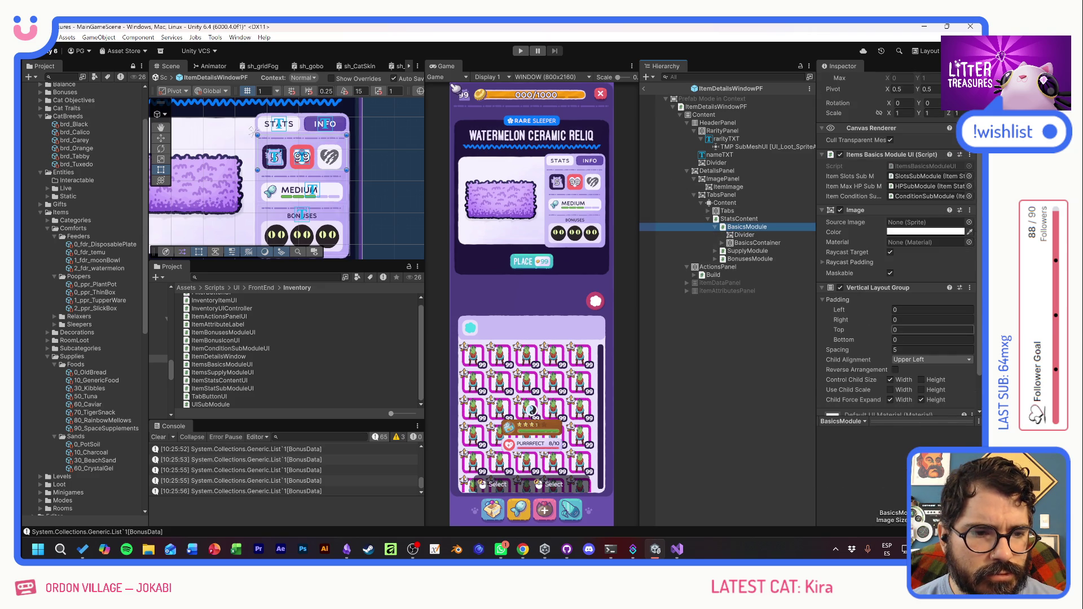
left_click(715, 250)
left_click(743, 251)
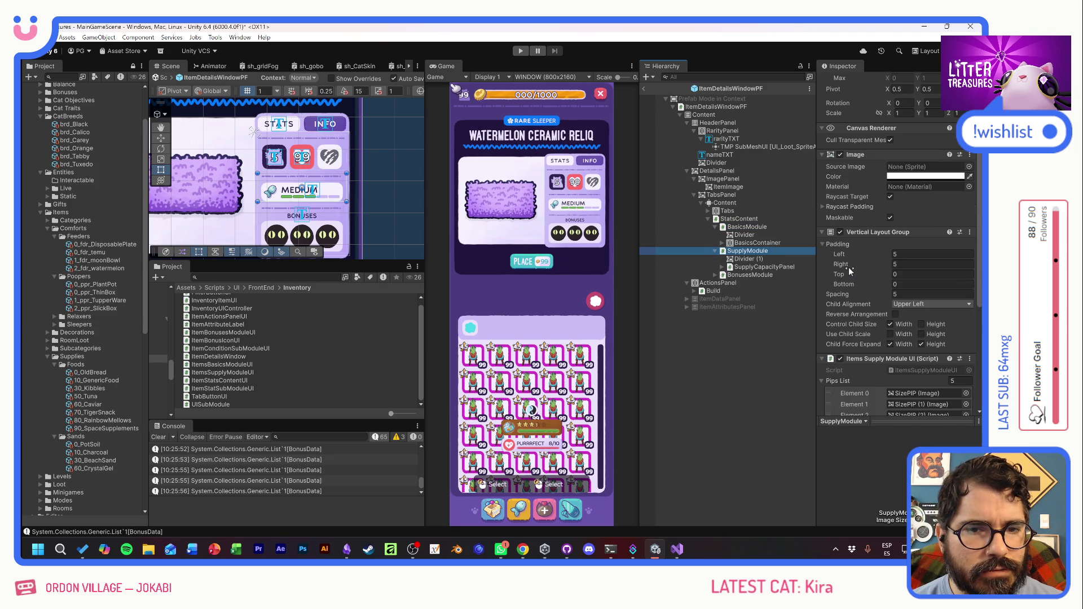
- Set BasicsModule's left and right padding to 5 and run the game
left_click(747, 227)
left_click(916, 309)
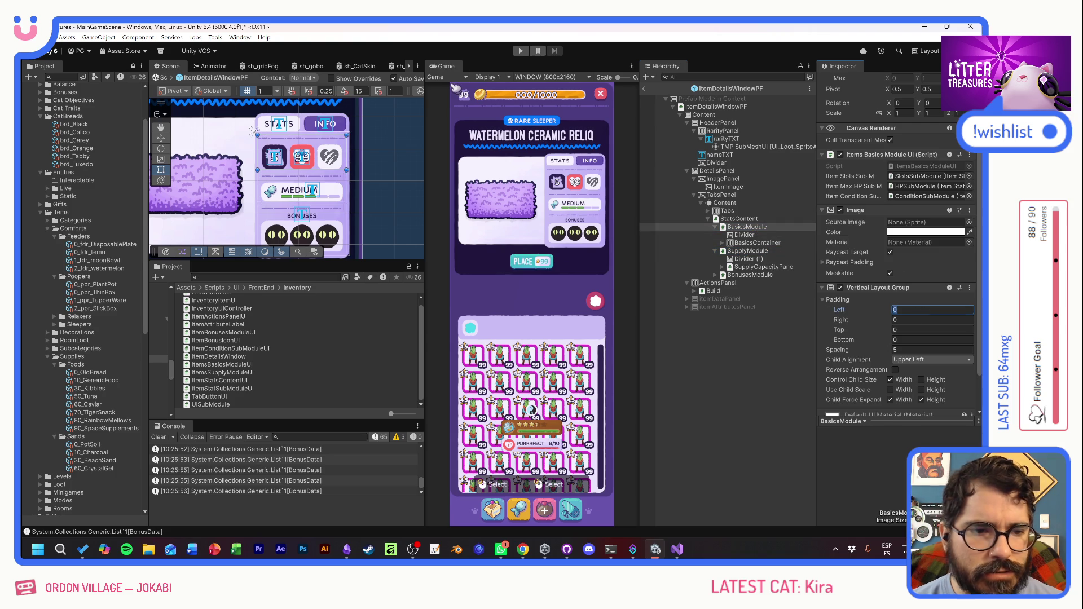
type("5")
key("Tab")
type("5")
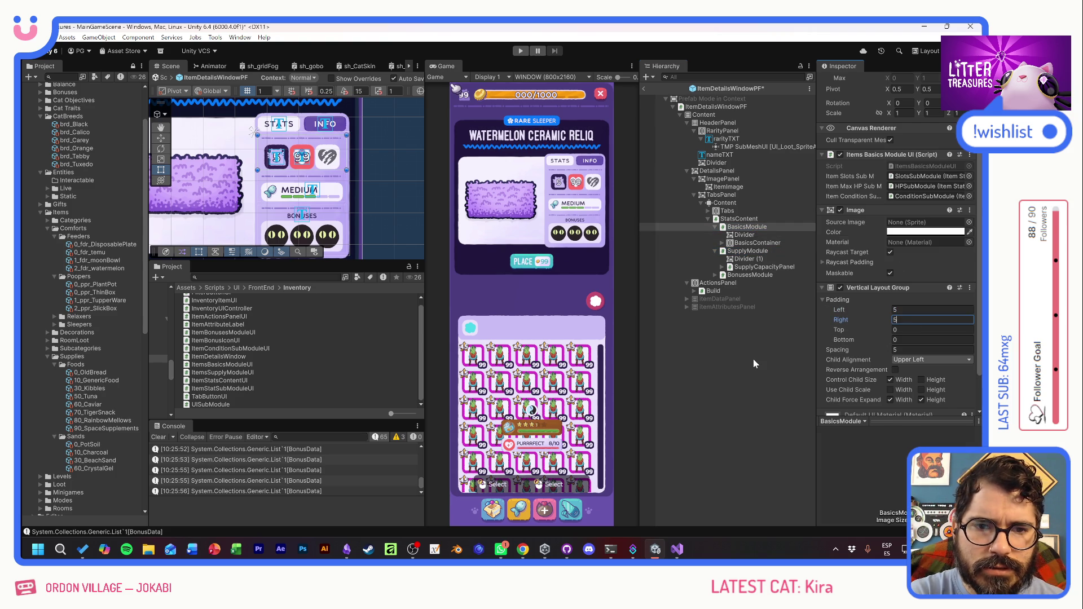
left_click(753, 361)
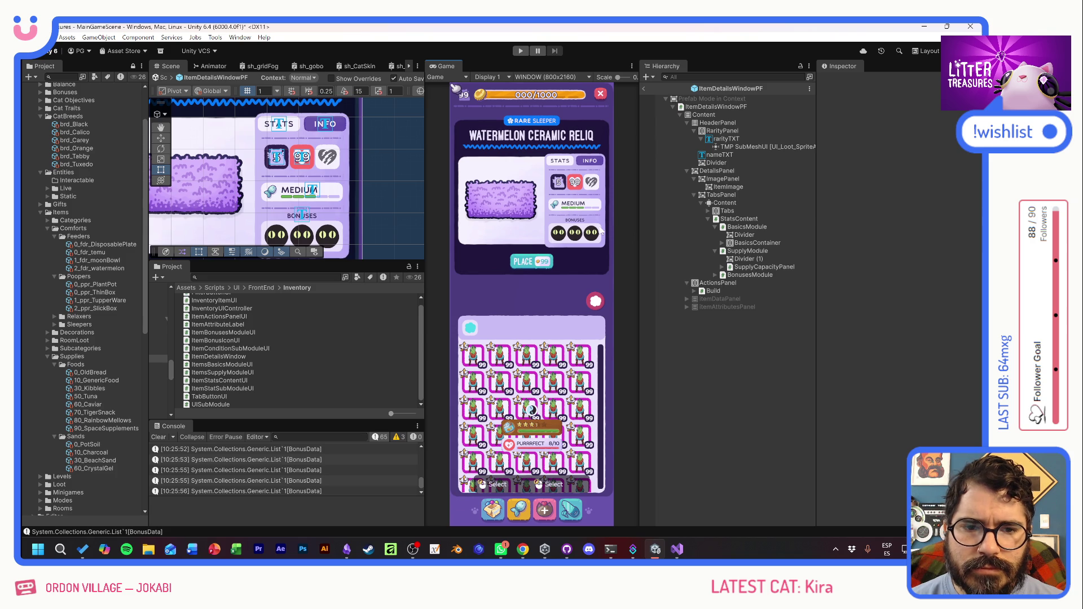
left_click(520, 51)
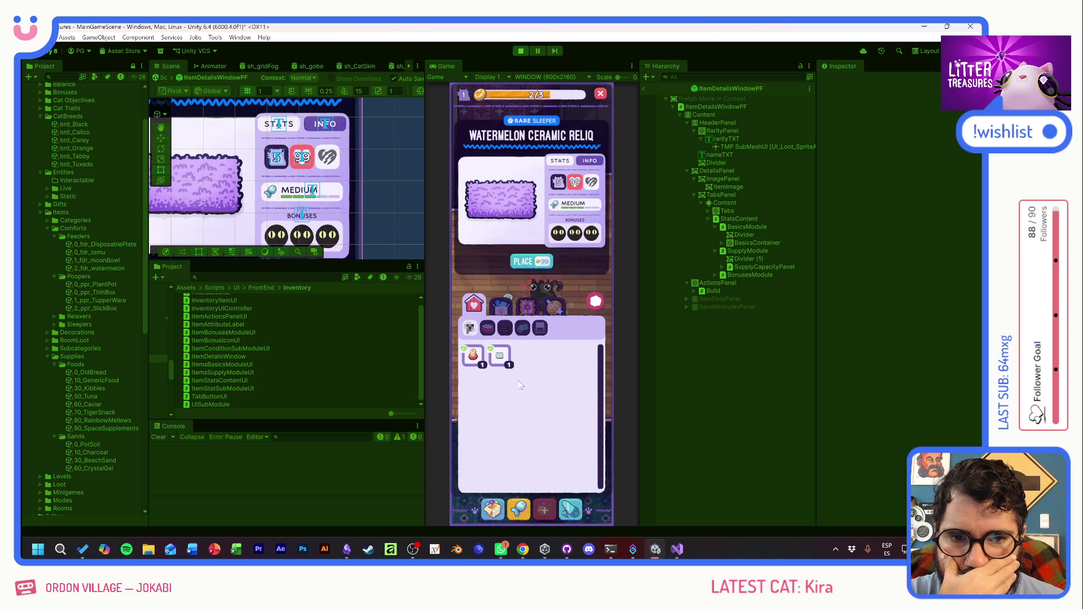
- Switch the details window between Thin Sand Box and Scratch Pole
left_click(501, 356)
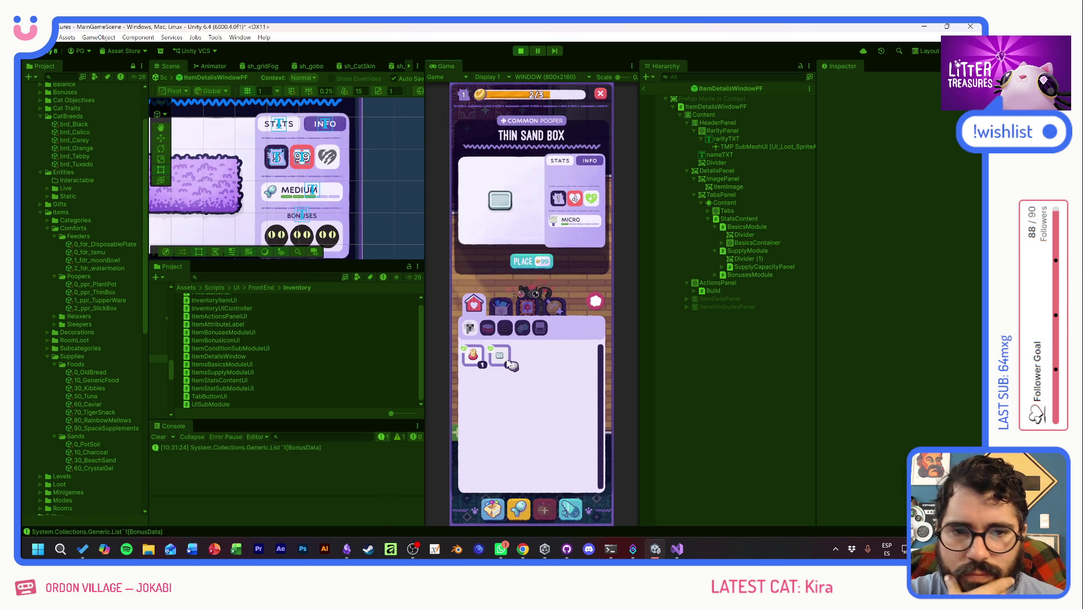
left_click(473, 356)
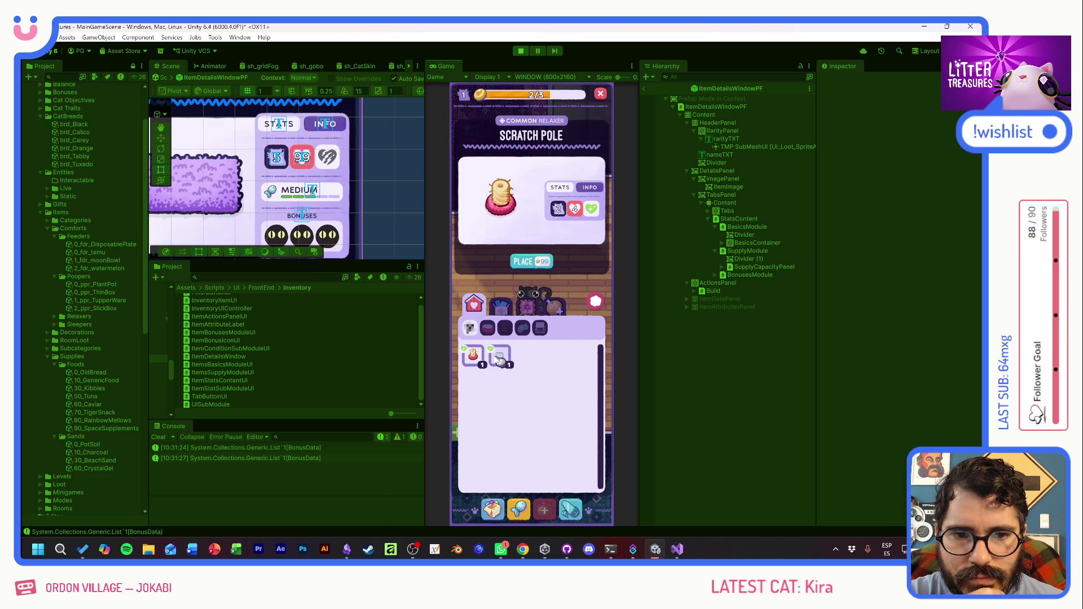
left_click(499, 357)
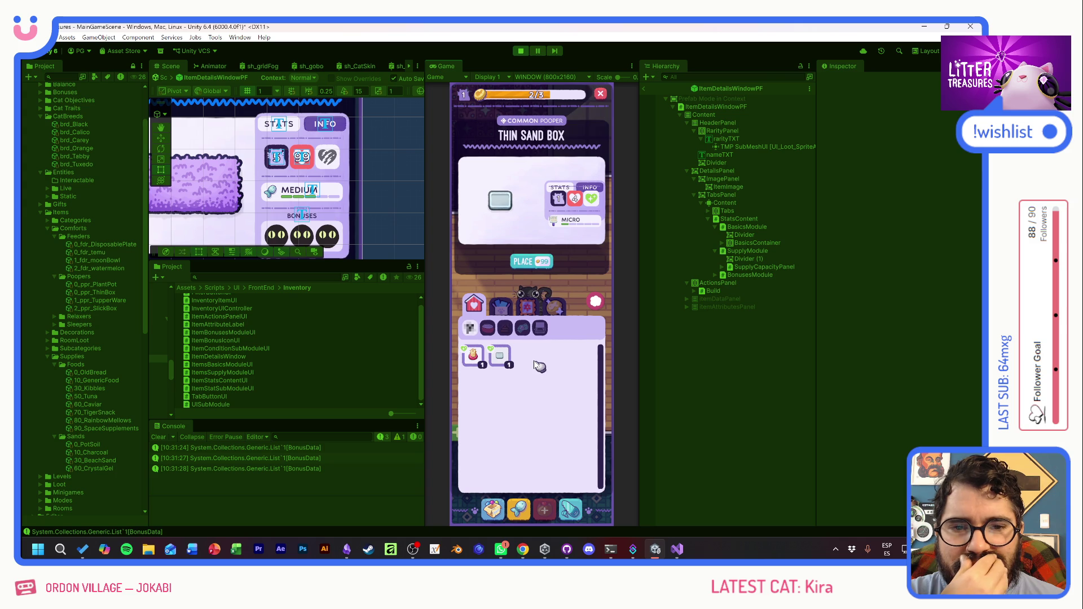
left_click(472, 355)
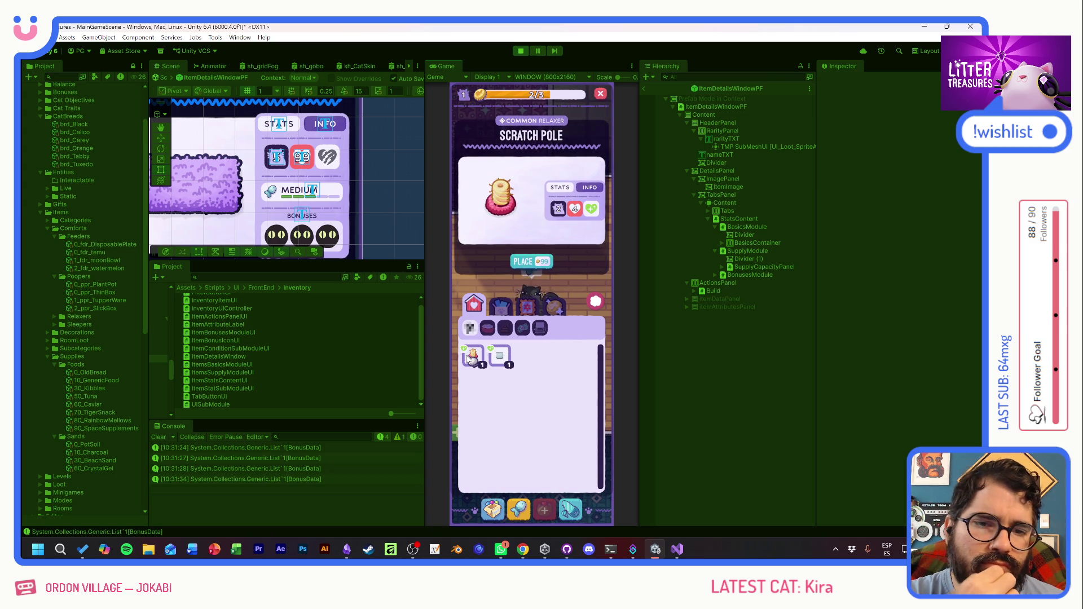
left_click(497, 357)
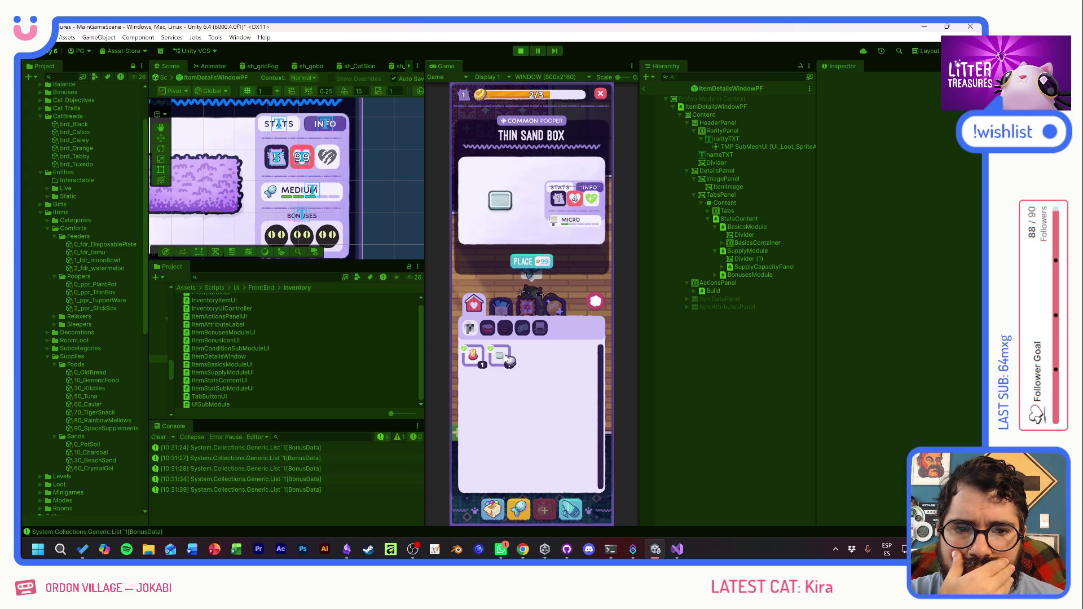
- Check Old Bread and Pot Soil in the second category, then return to the first
left_click(501, 305)
left_click(499, 355)
left_click(474, 355)
left_click(499, 354)
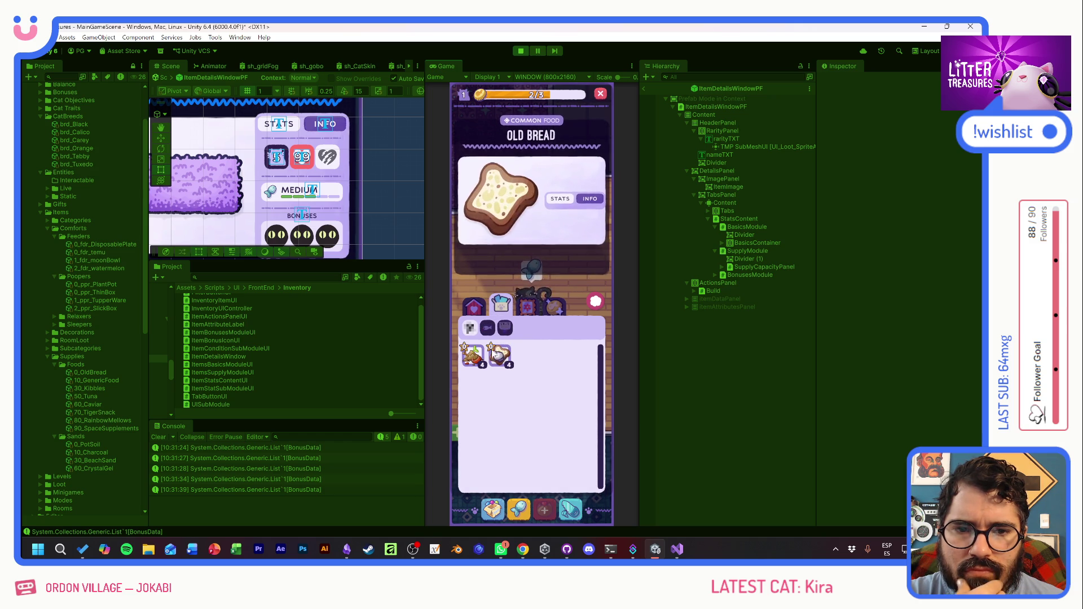
left_click(478, 308)
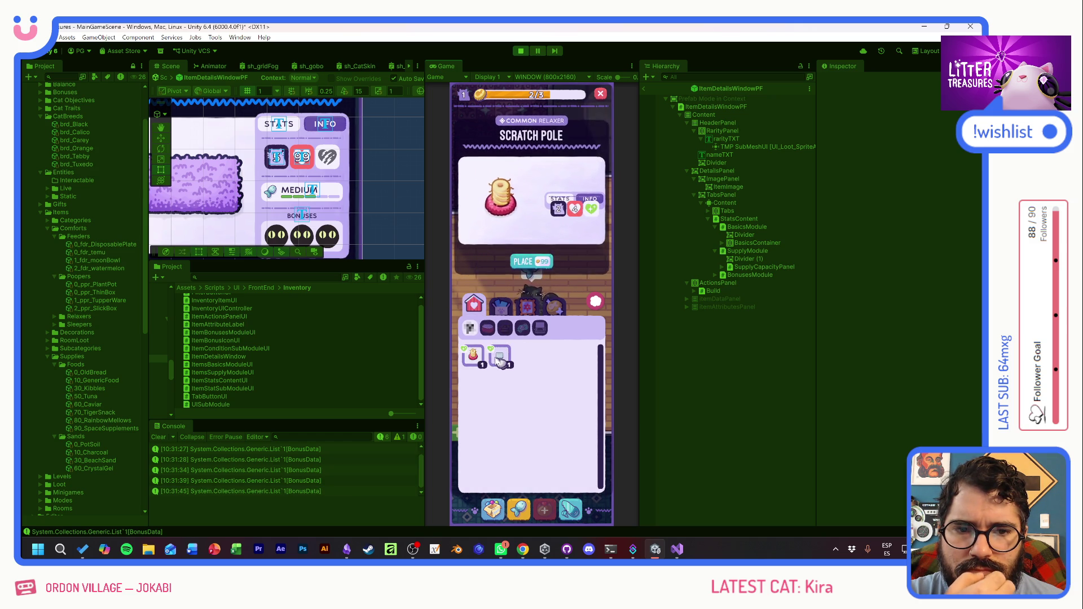
- Keep alternating Thin Sand Box and Scratch Pole details to retest the stats panel, ending on Scratch Pole
left_click(499, 356)
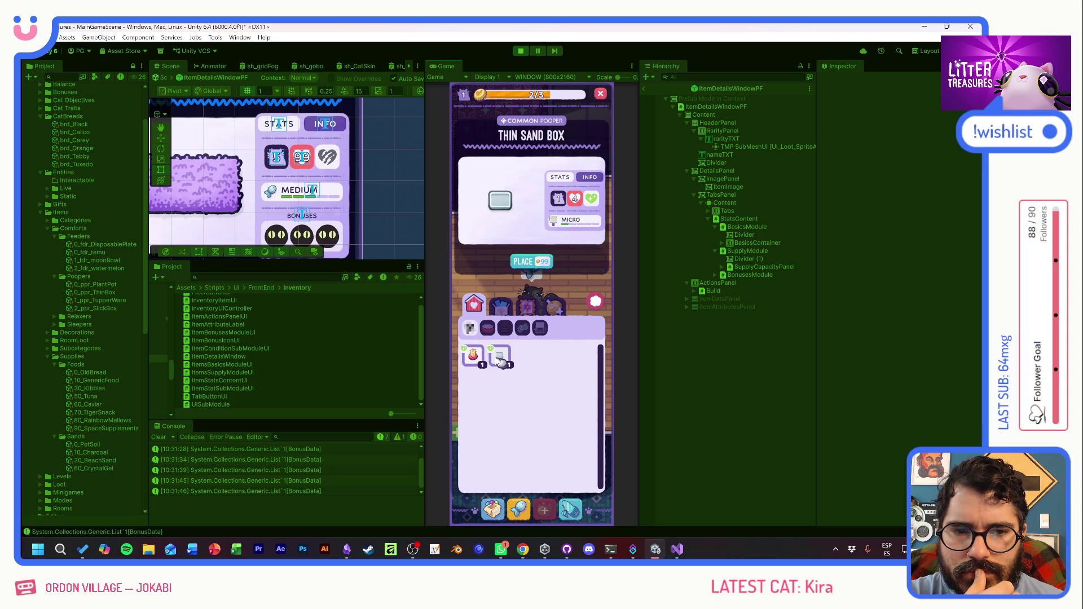
left_click(499, 358)
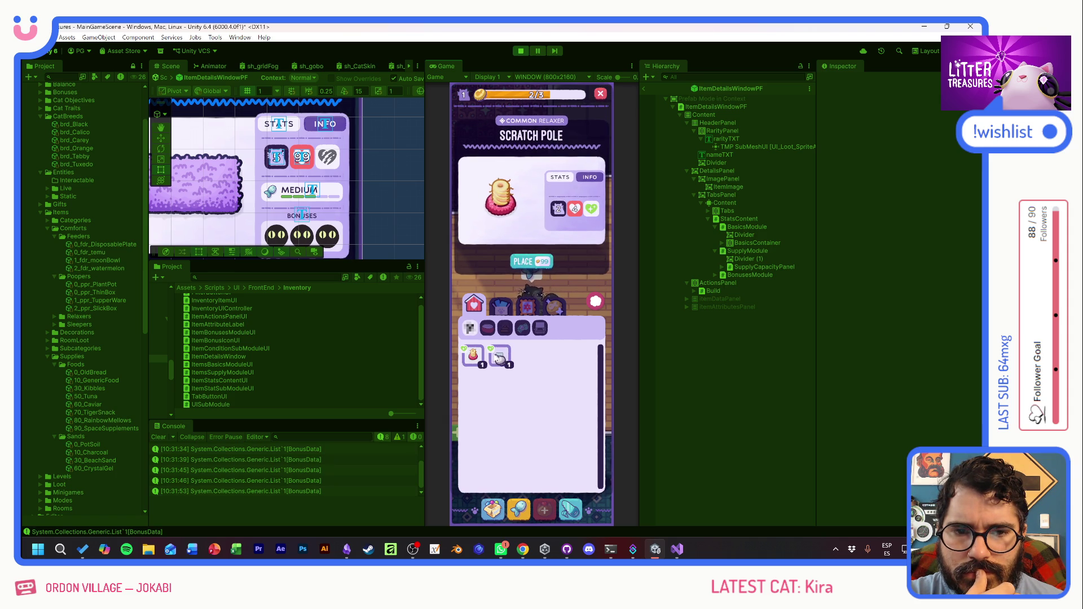
left_click(499, 357)
left_click(501, 358)
left_click(501, 357)
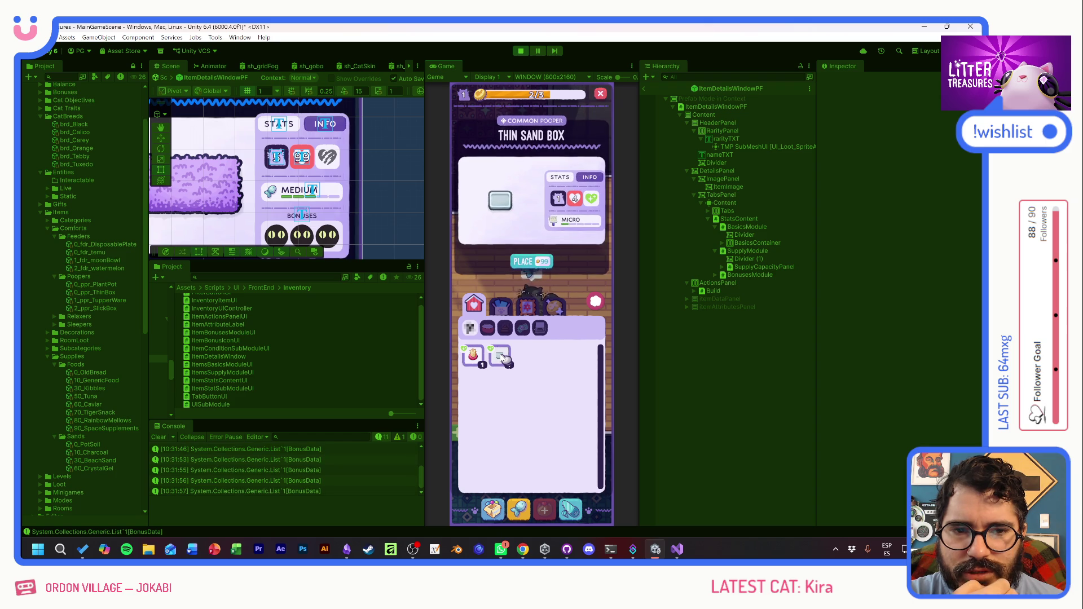
left_click(474, 355)
left_click(499, 358)
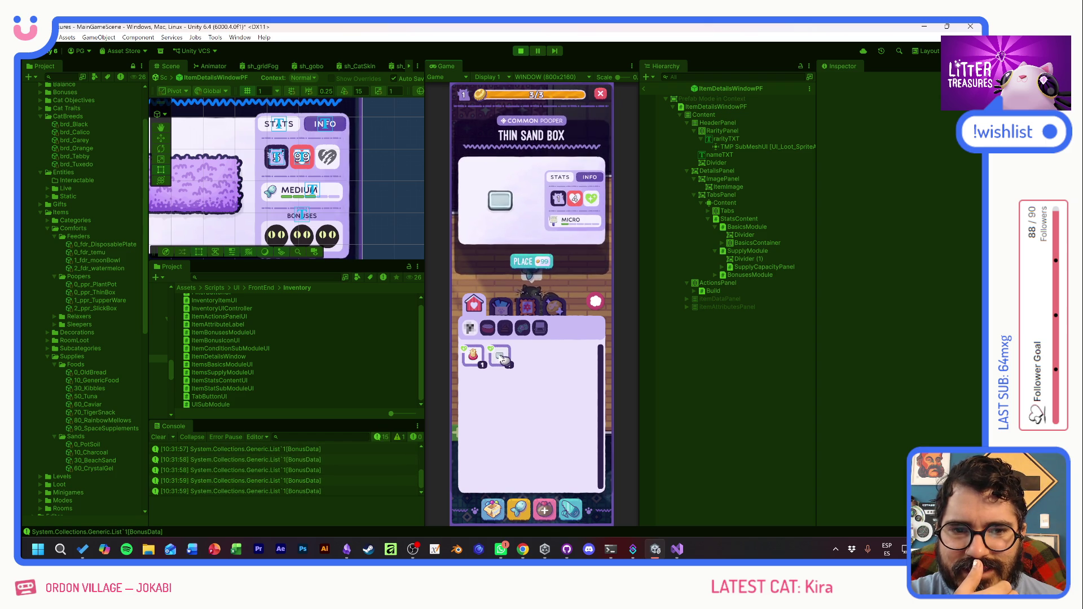
left_click(474, 356)
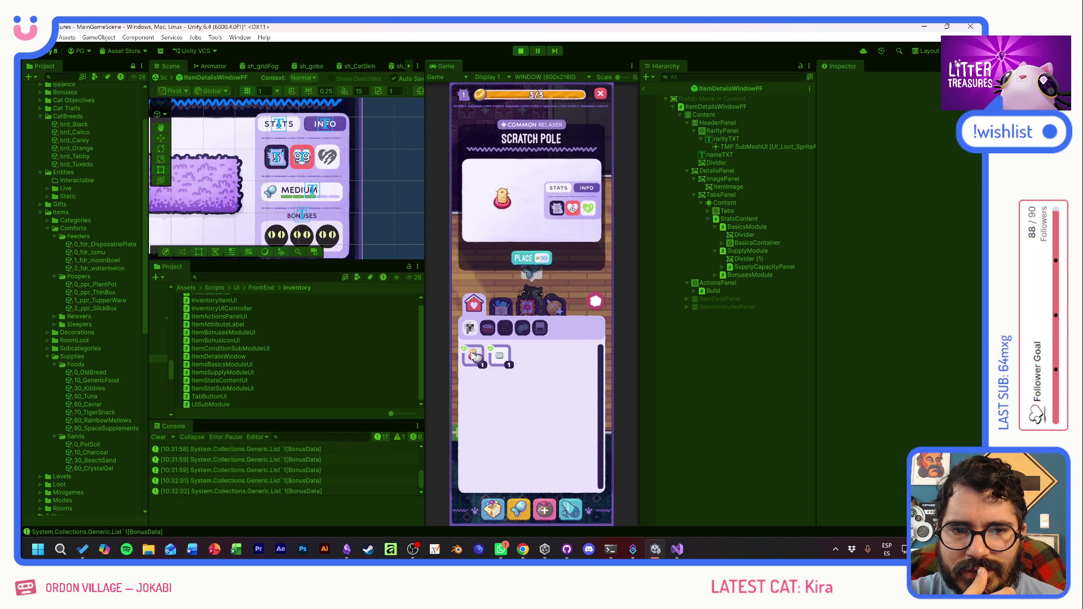
left_click(505, 358)
left_click(506, 357)
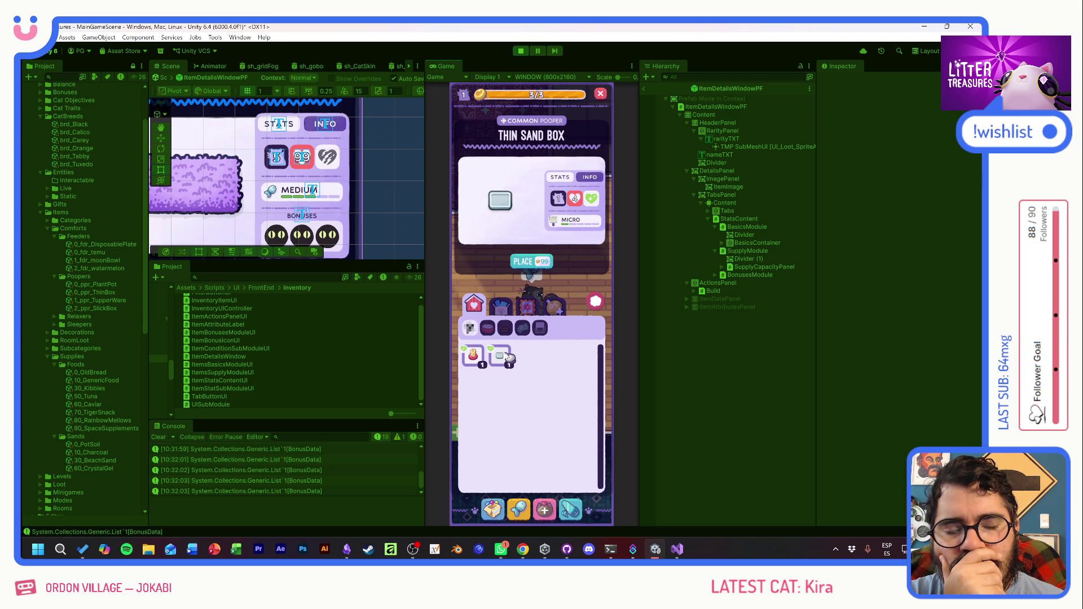
left_click(474, 356)
left_click(505, 358)
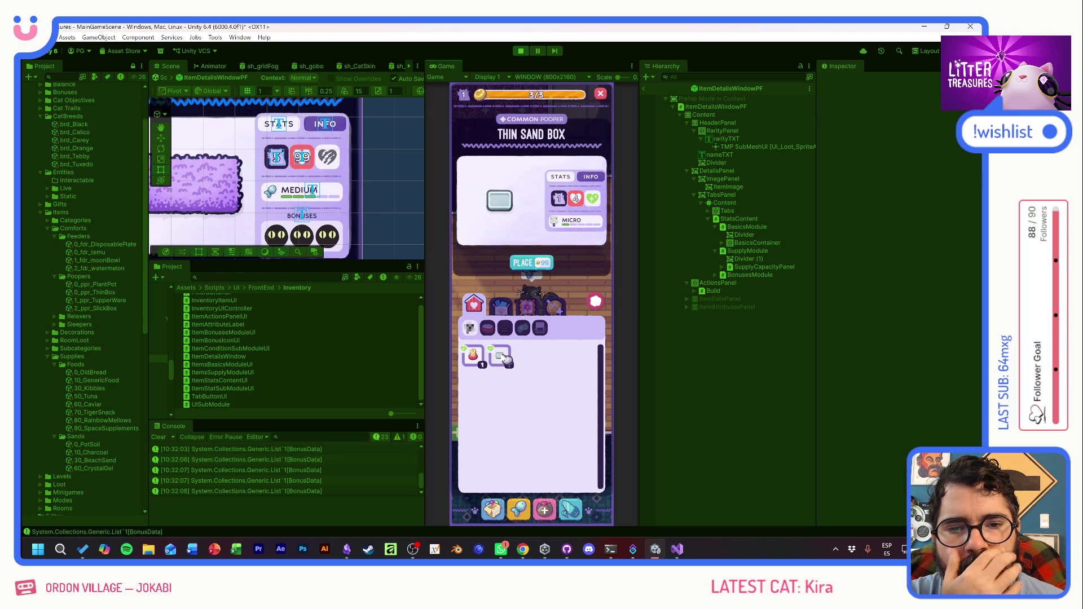
left_click(474, 356)
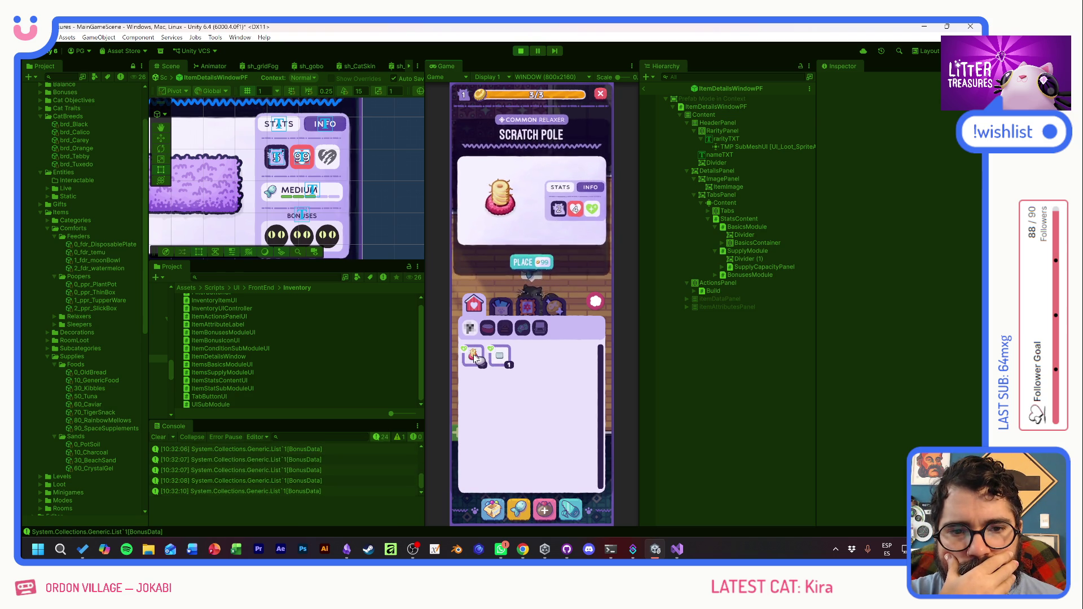
left_click(506, 358)
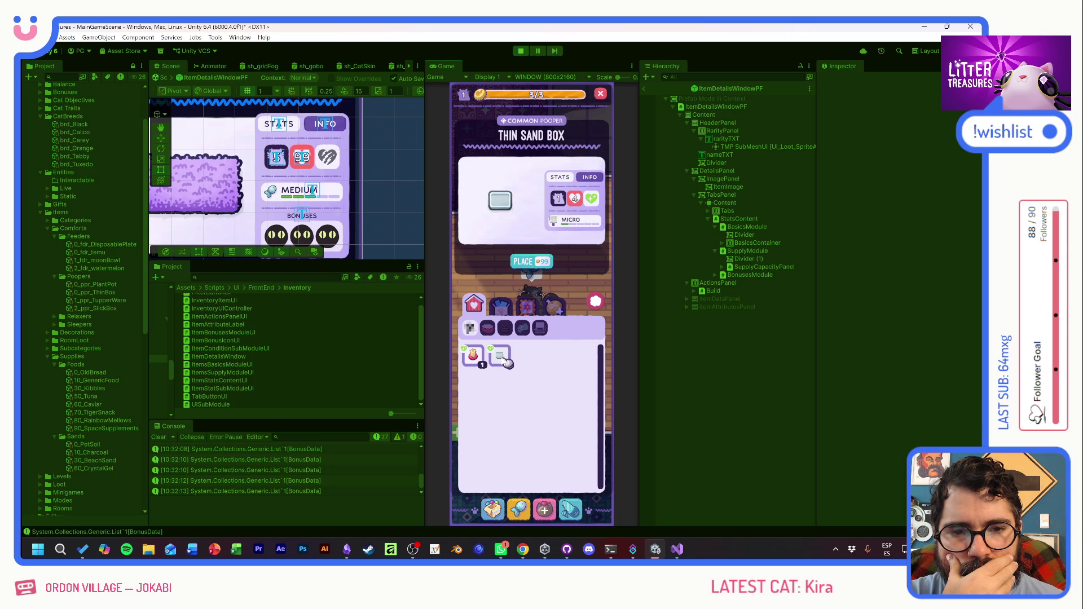
left_click(474, 355)
left_click(500, 357)
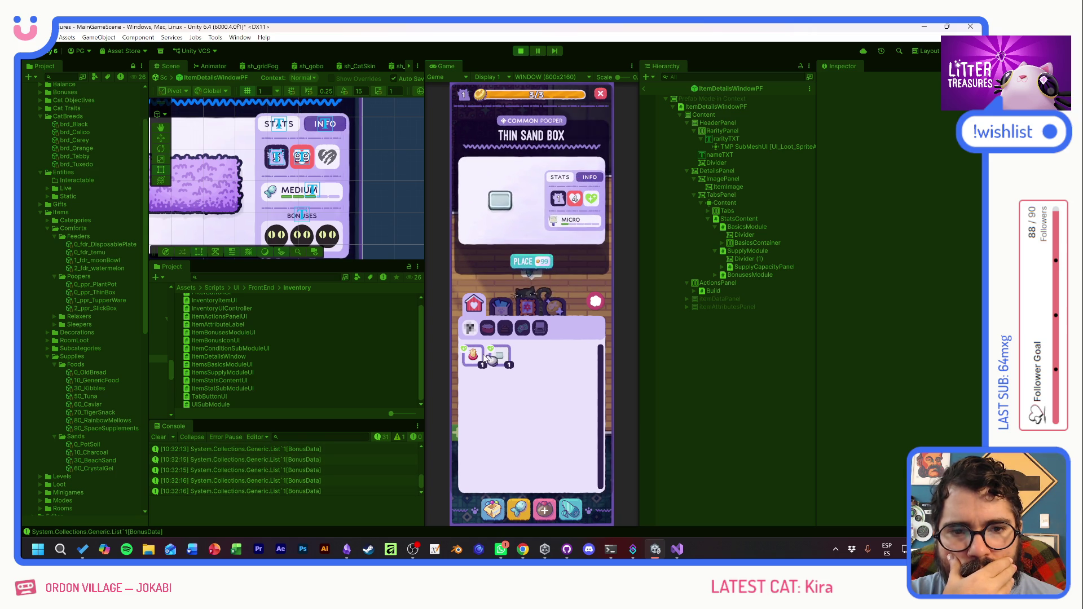
left_click(474, 355)
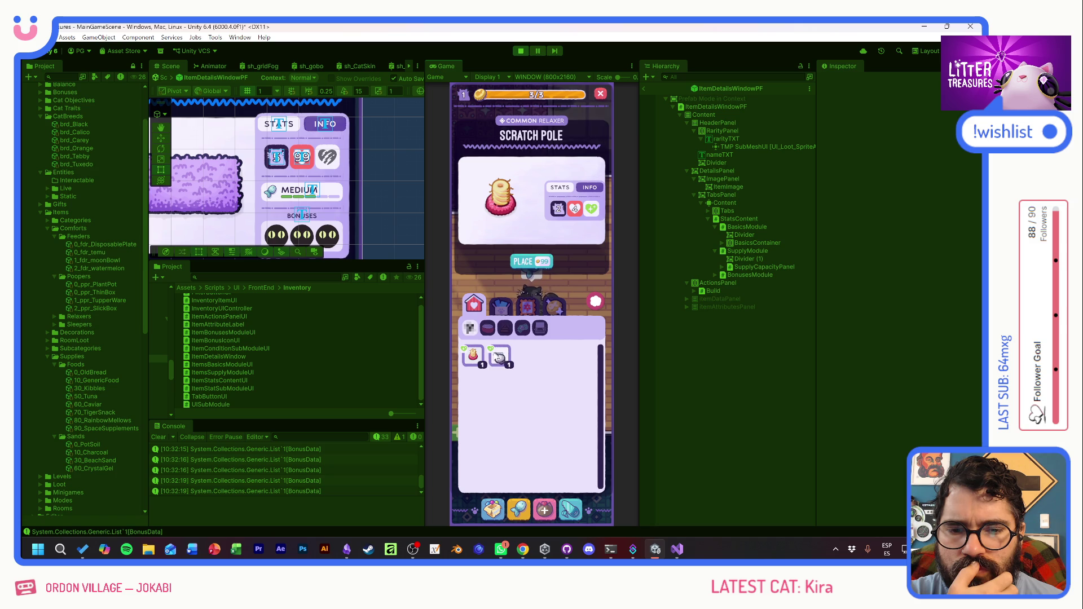
left_click(507, 359)
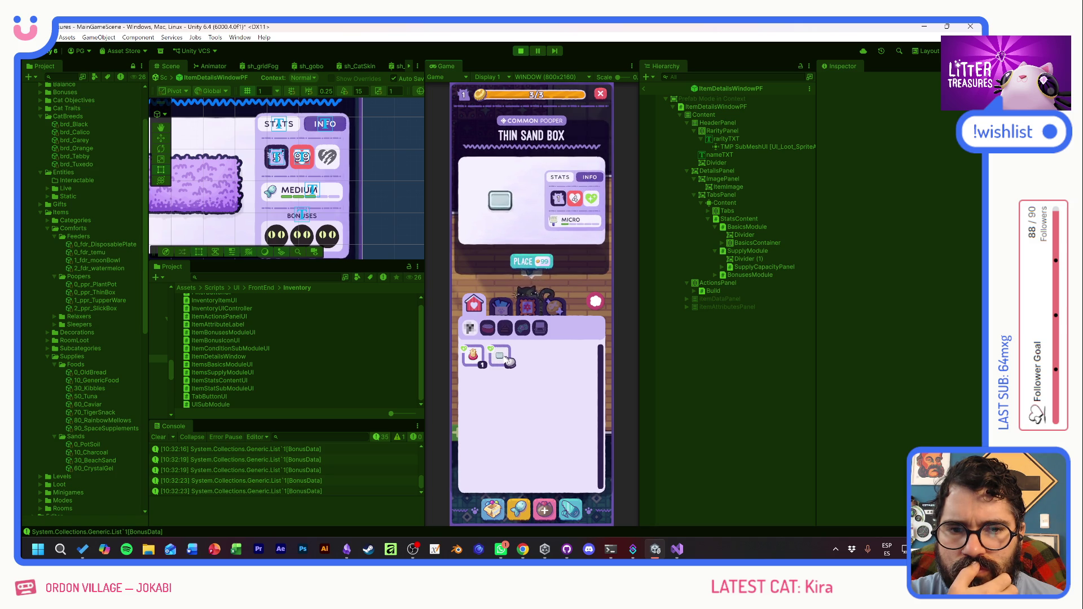
left_click(477, 358)
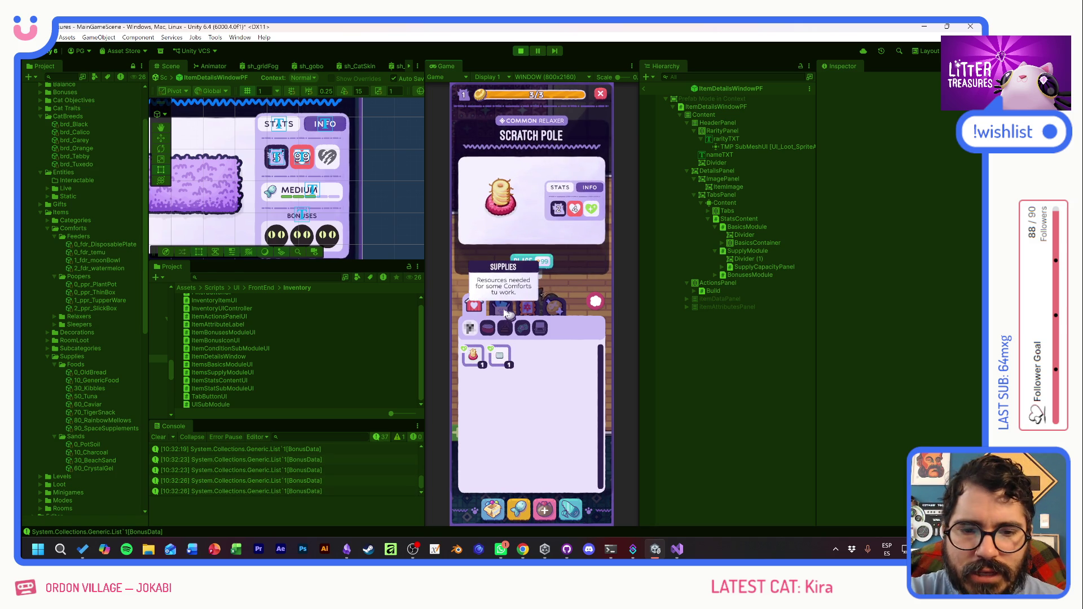
- Close the details window, open Supplies, and view Ceramic Watermelon, Moon Bowl and Temu Bowl
left_click(595, 301)
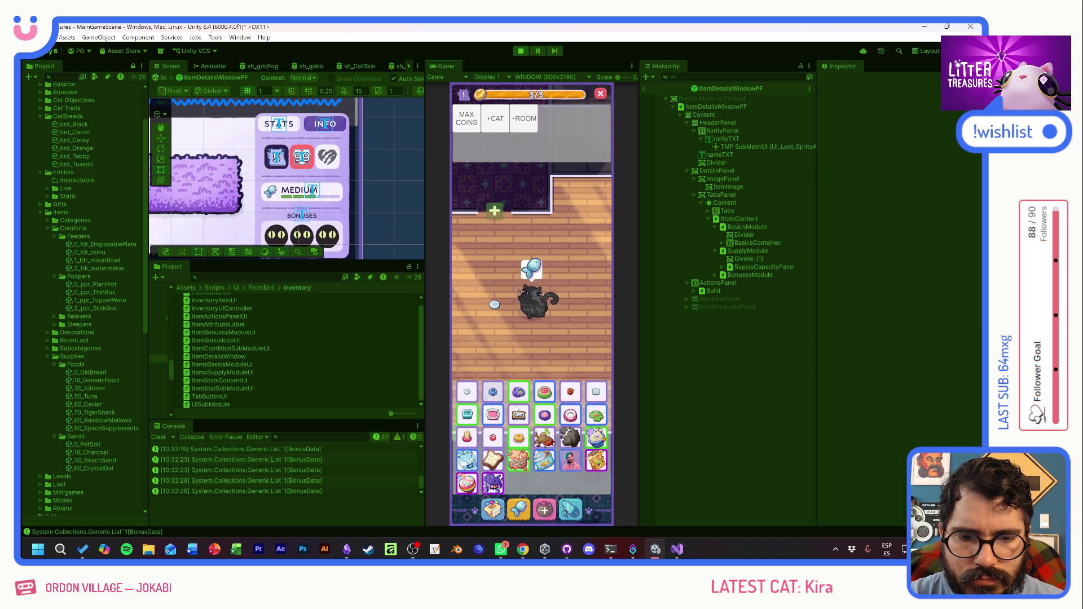
left_click(544, 415)
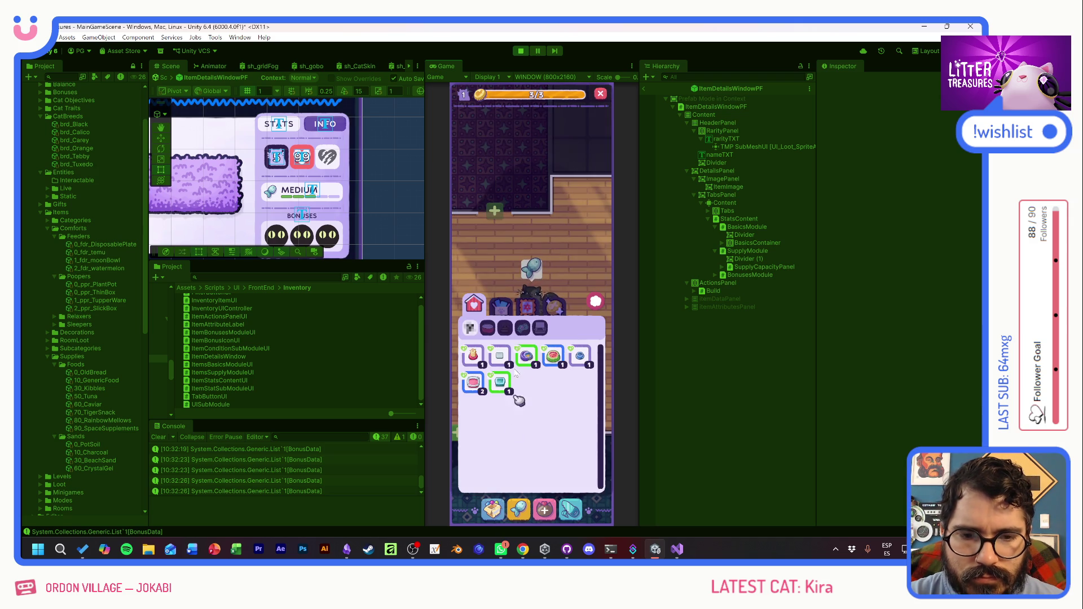
left_click(550, 357)
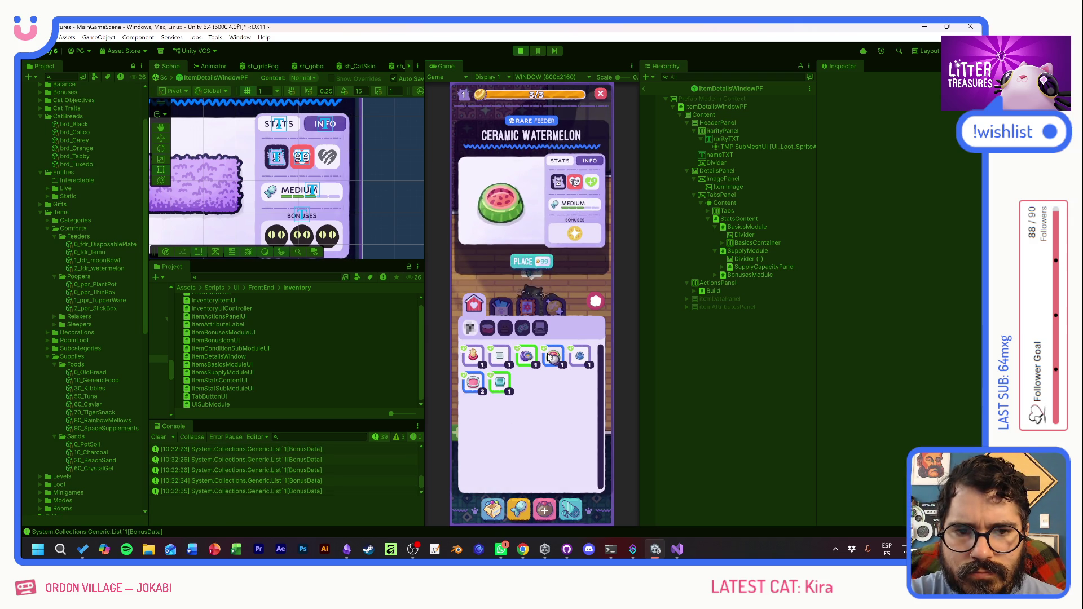
left_click(526, 357)
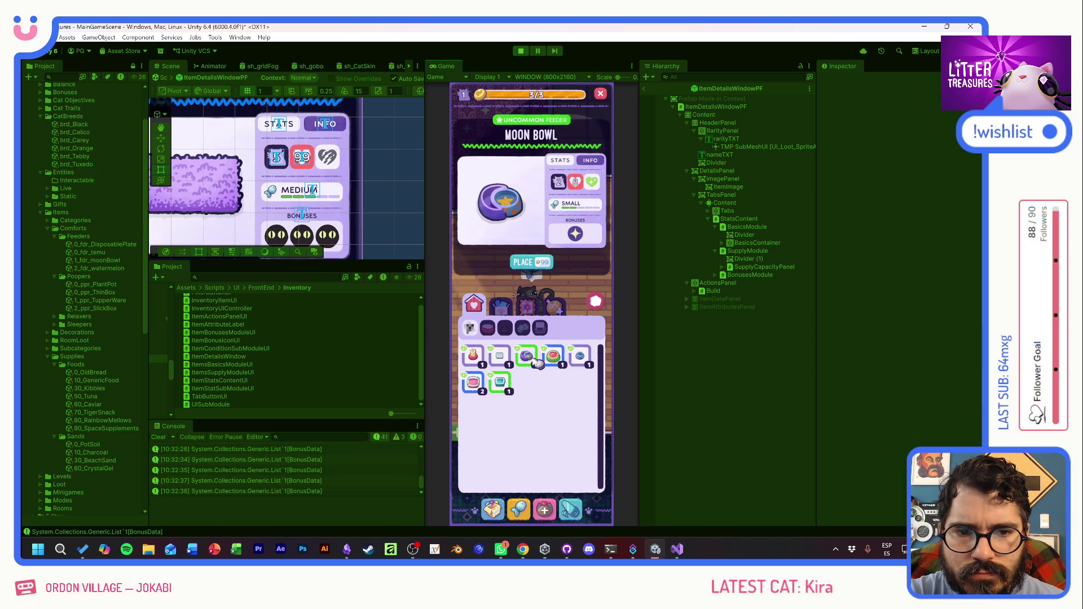
left_click(581, 358)
left_click(553, 357)
left_click(528, 357)
left_click(504, 359)
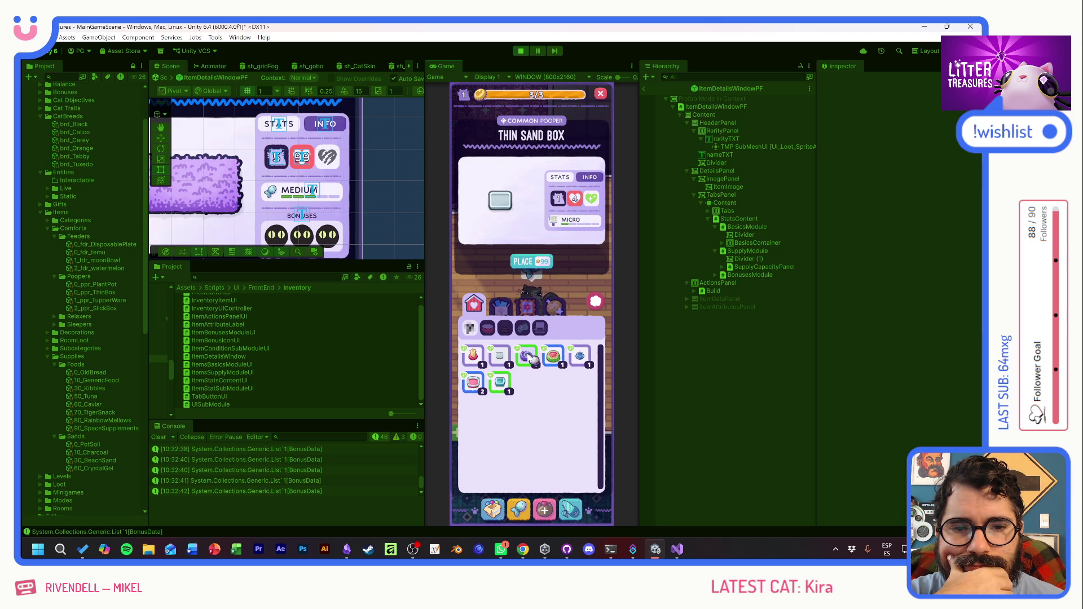
- Revisit Moon Bowl, Ceramic Watermelon, Temu Bowl, Thin Sand Box and Scratch Pole, ending on Moon Bowl
left_click(531, 357)
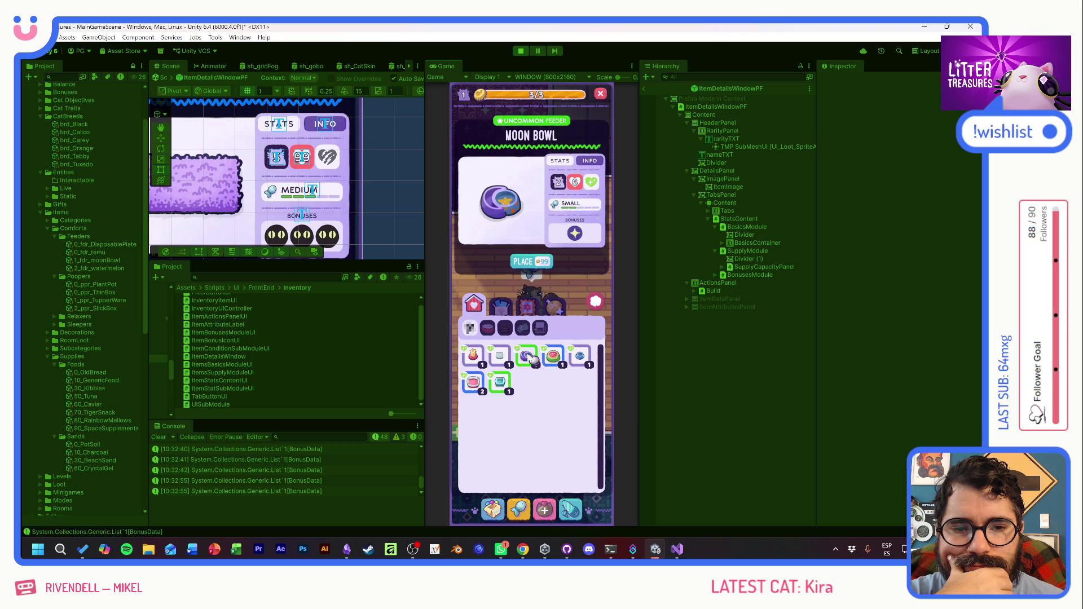
left_click(553, 357)
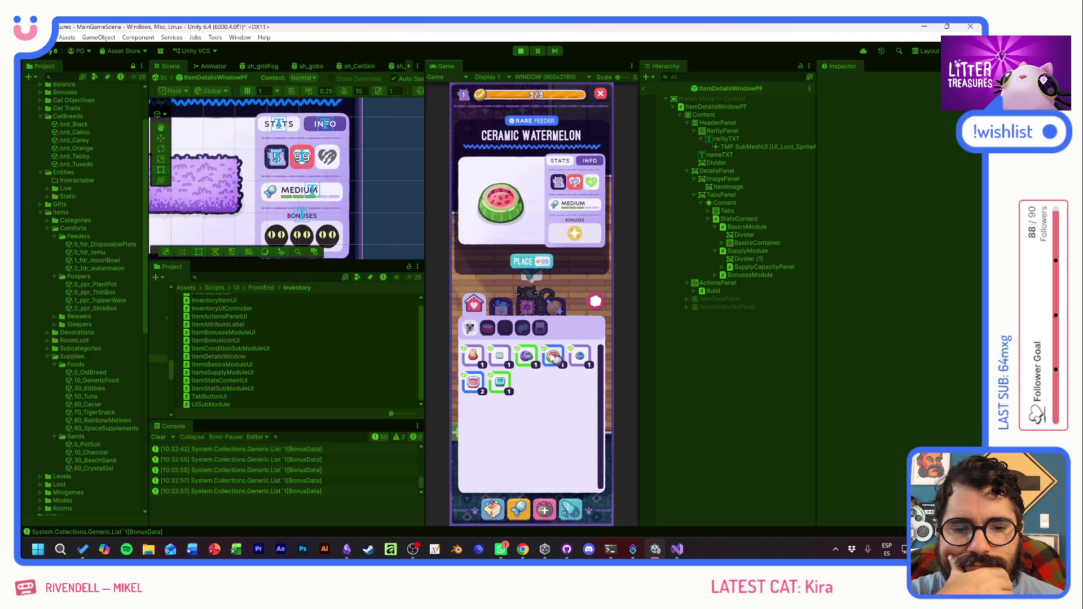
left_click(508, 358)
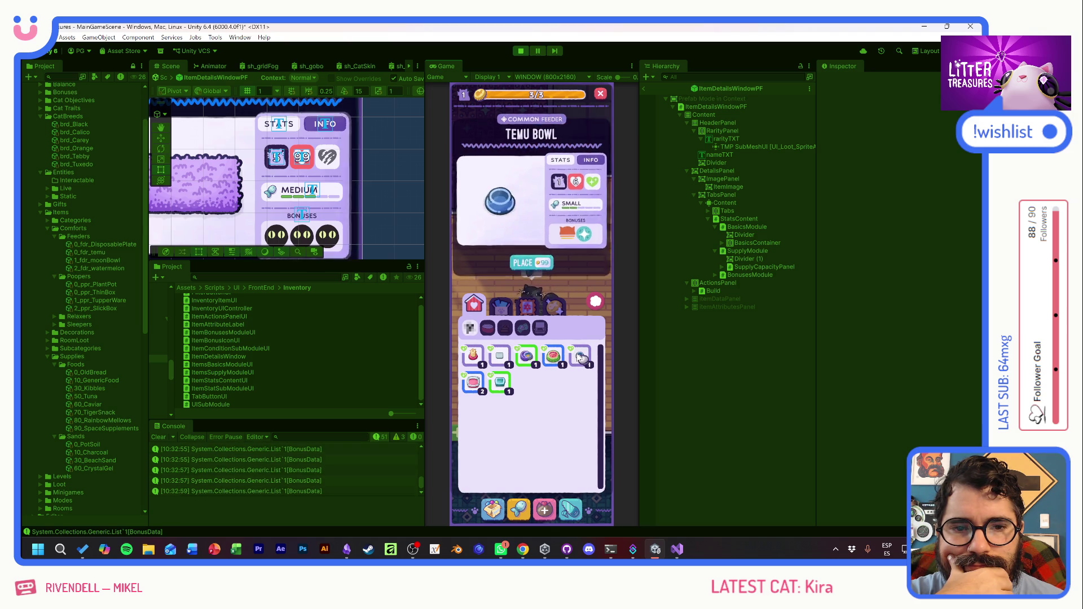
left_click(510, 360)
left_click(476, 359)
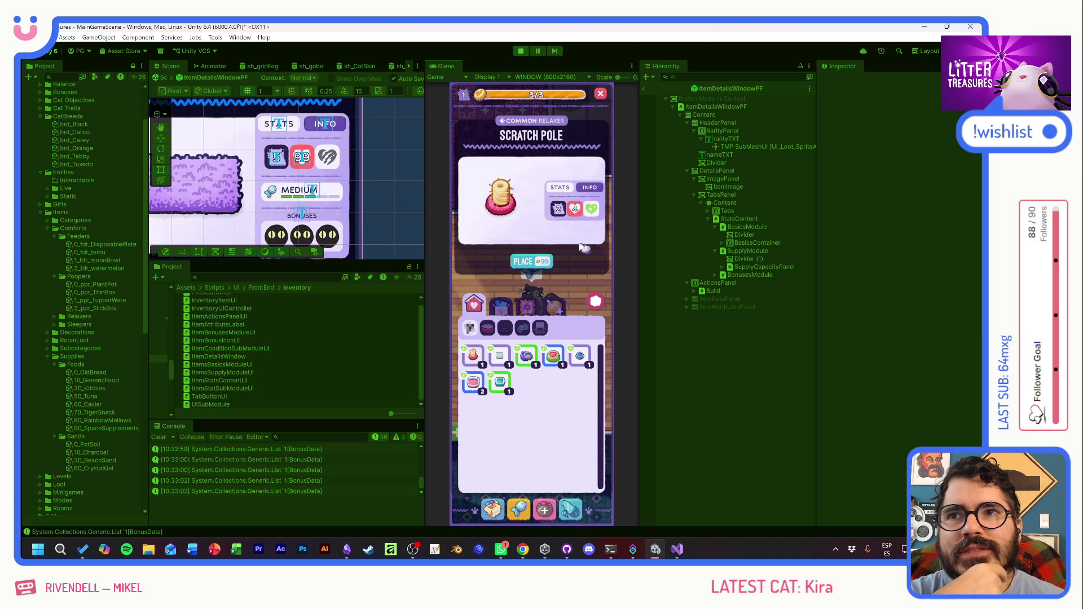
left_click(528, 357)
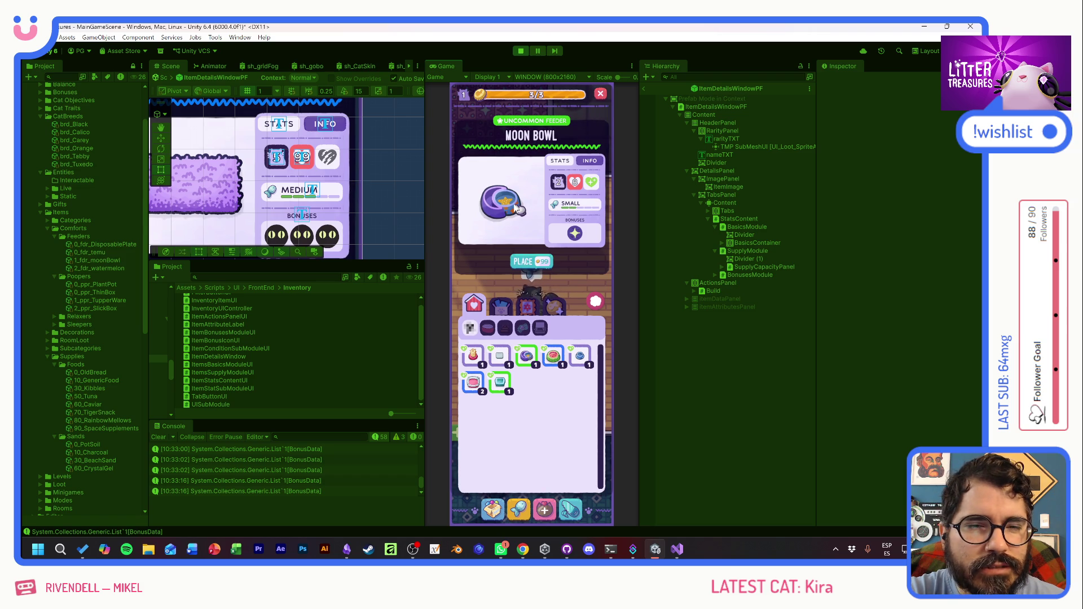
- View Scratch Pole's details and switch its panel to the info page
left_click(502, 358)
left_click(476, 364)
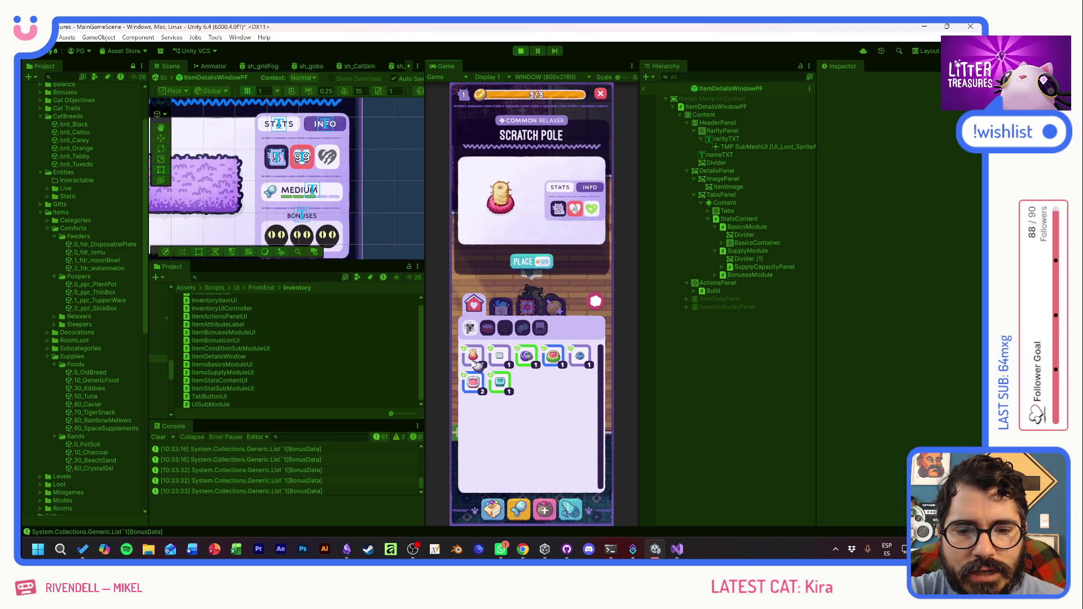
left_click(597, 193)
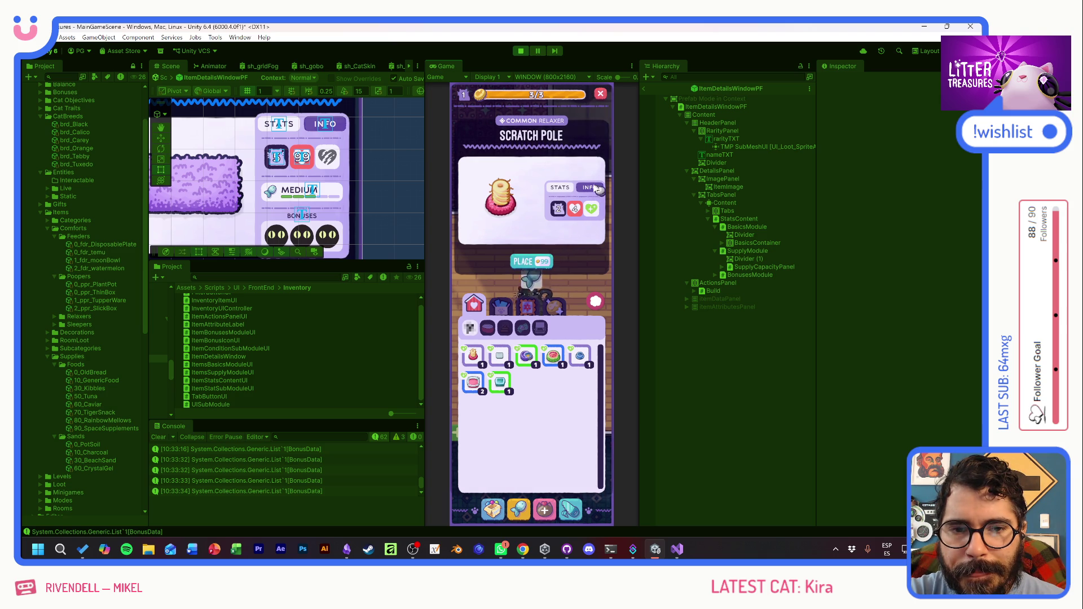
- Preview Moon Bowl, Ceramic Watermelon, Thin Sand Box and Scratch Pole, then stop Play mode
left_click(526, 356)
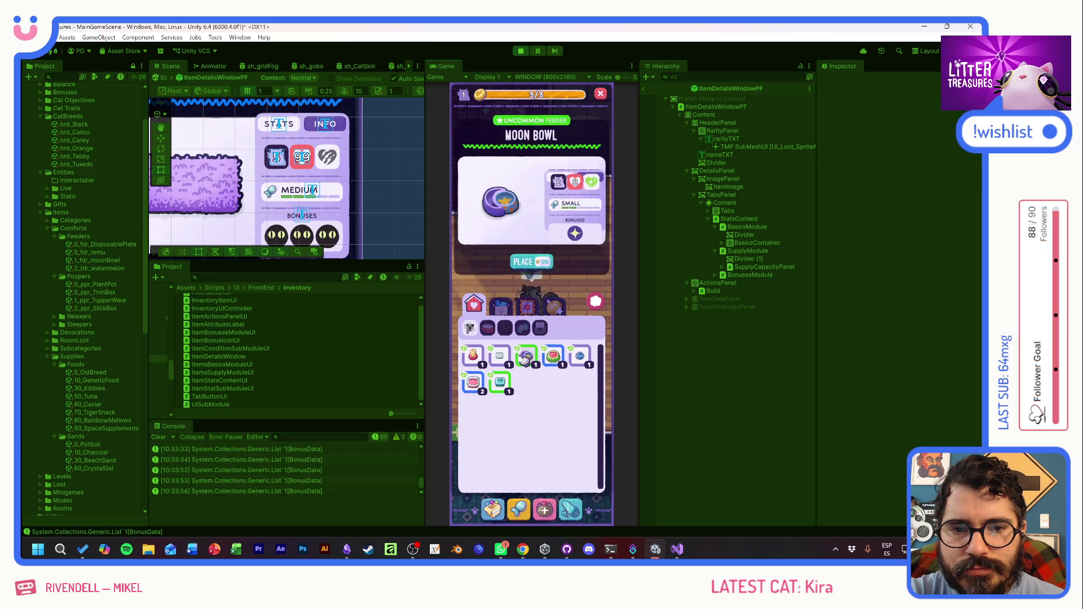
left_click(553, 356)
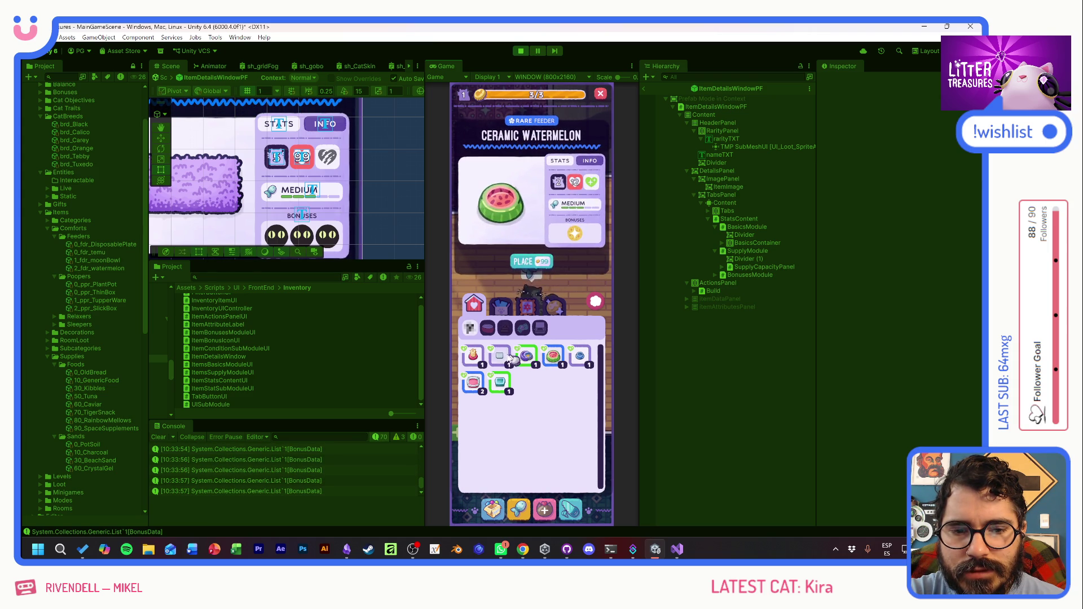
left_click(499, 357)
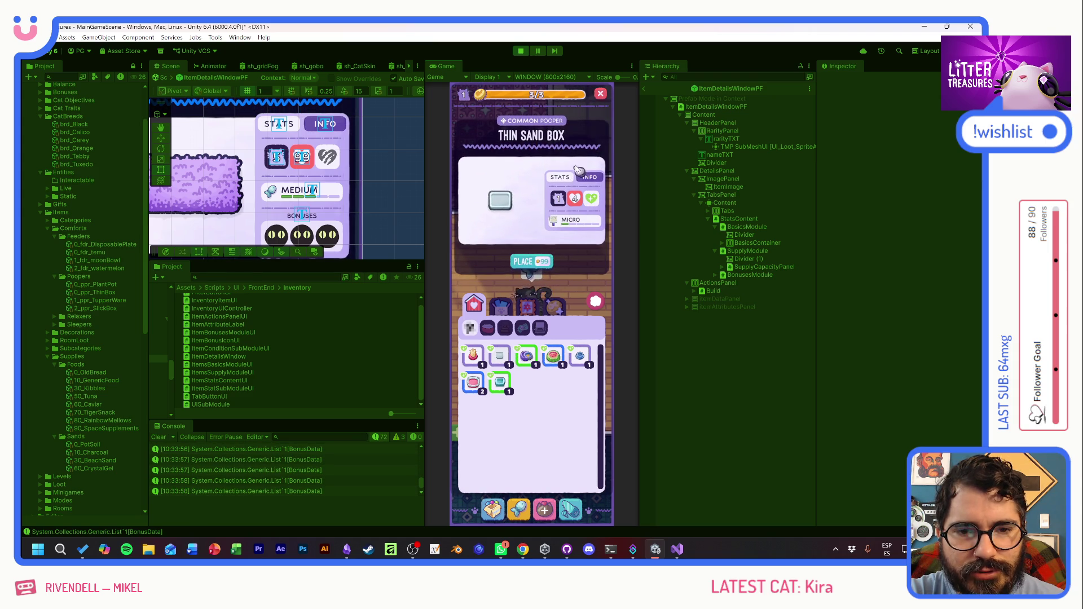
left_click(473, 355)
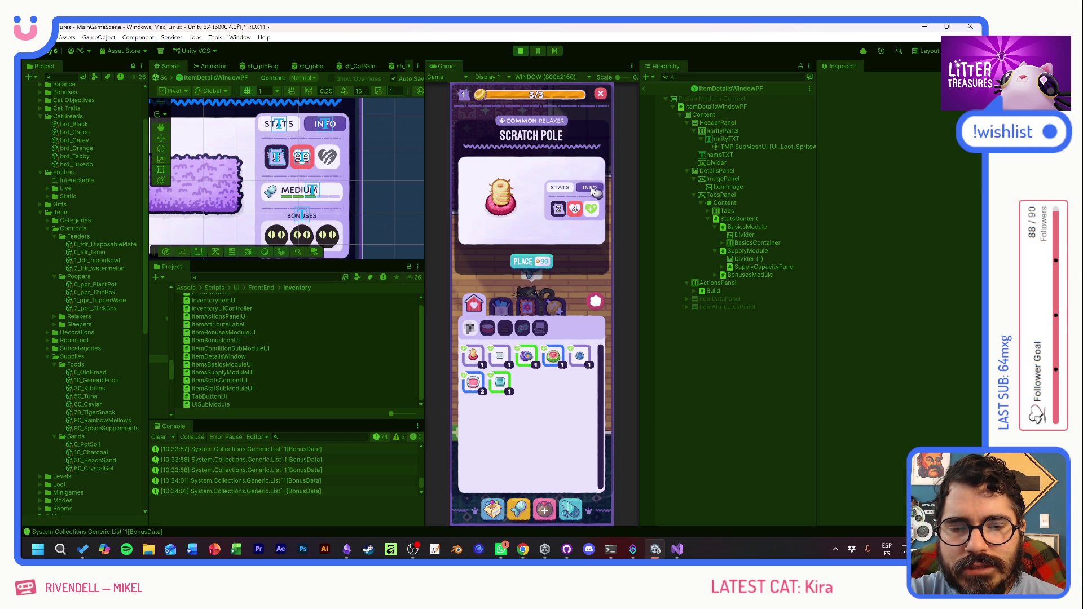
mouse_move(581, 211)
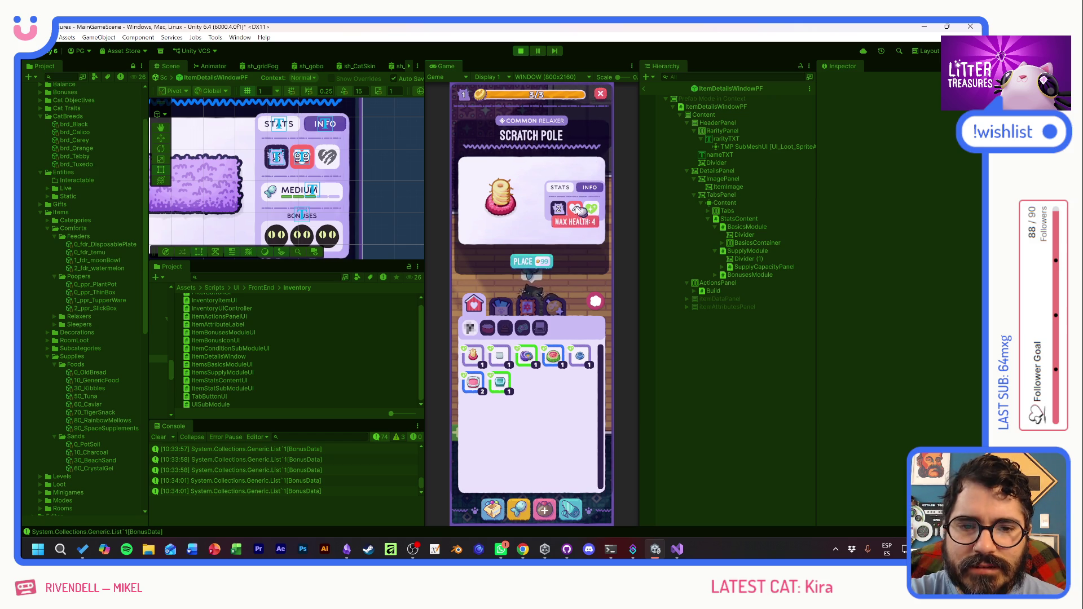
left_click(521, 51)
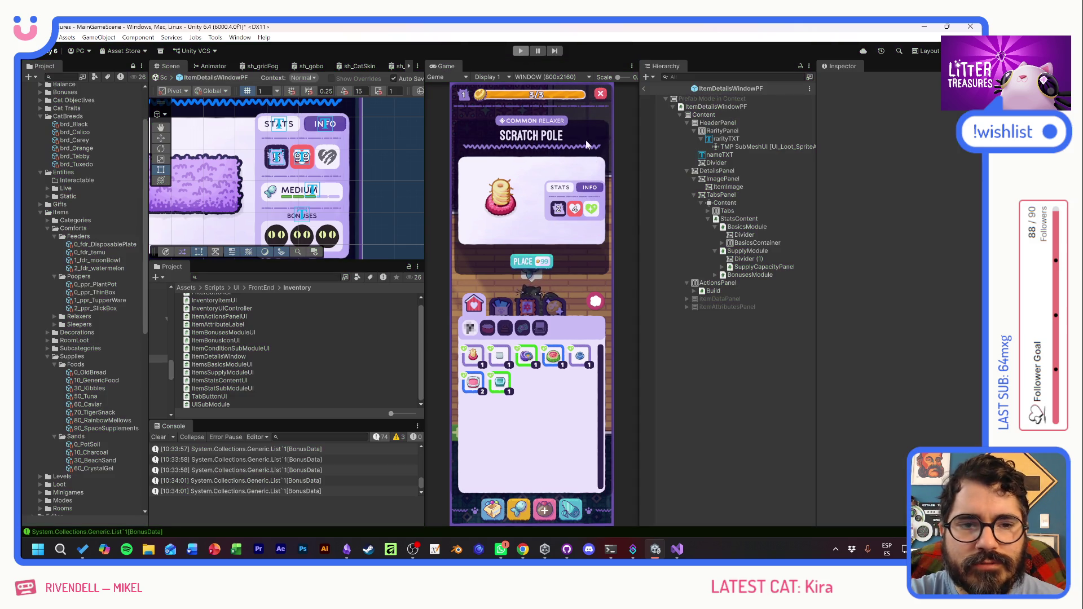
- Disable the Content Size Fitter on TabsPanel's Content and run the game again
left_click(738, 204)
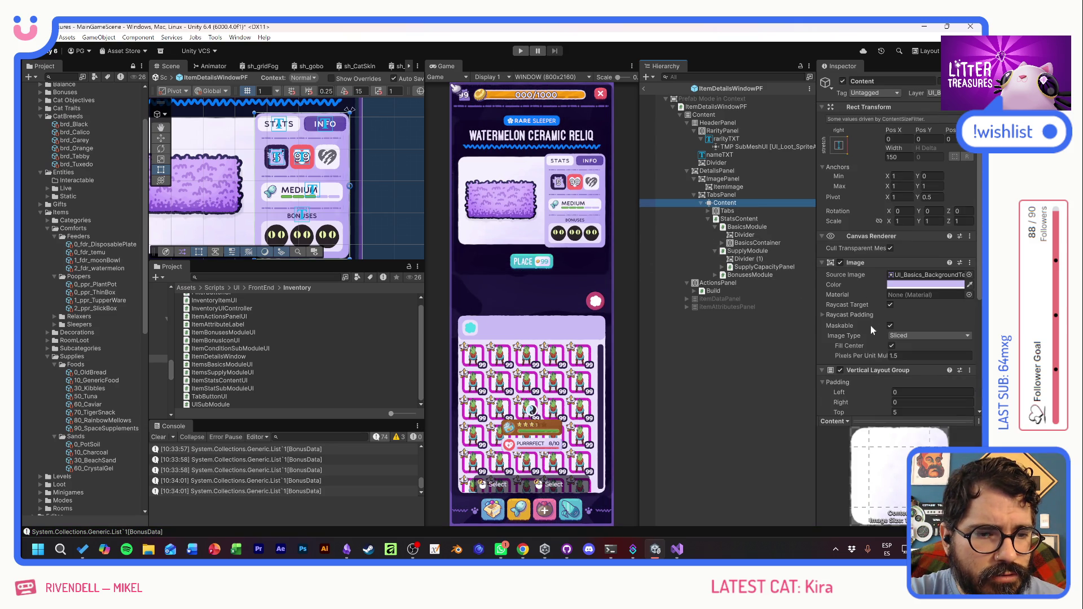
scroll(871, 326, "down", 4)
left_click(718, 196)
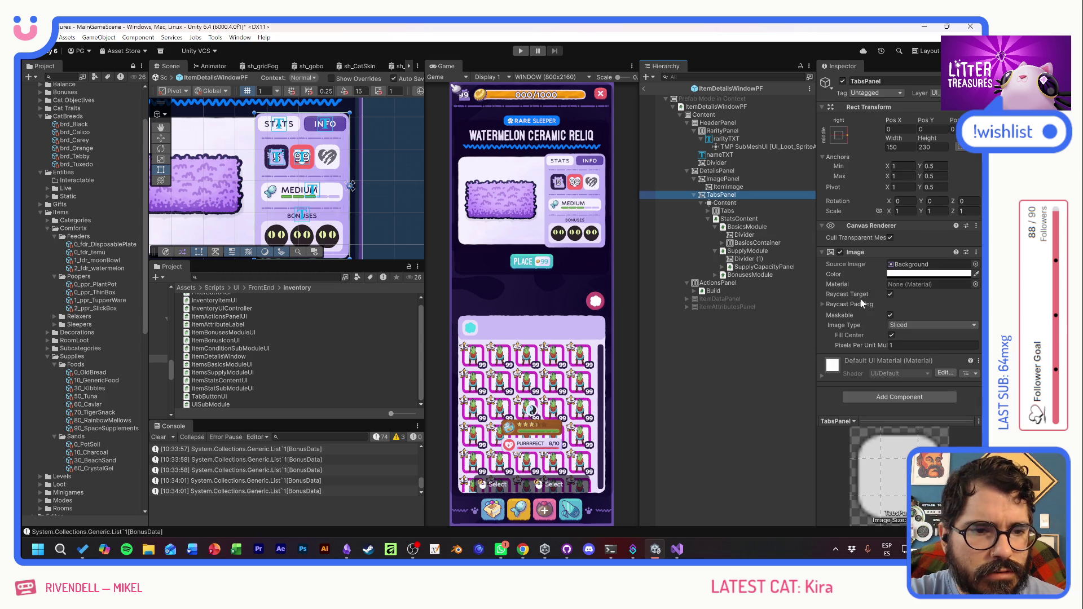
left_click(725, 203)
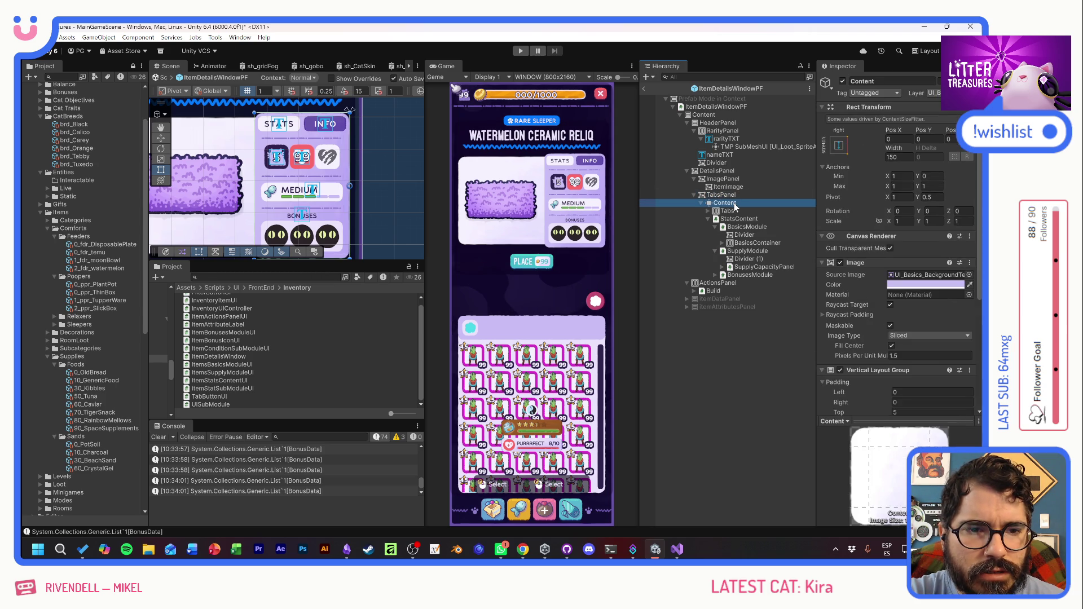
scroll(857, 328, "down", 5)
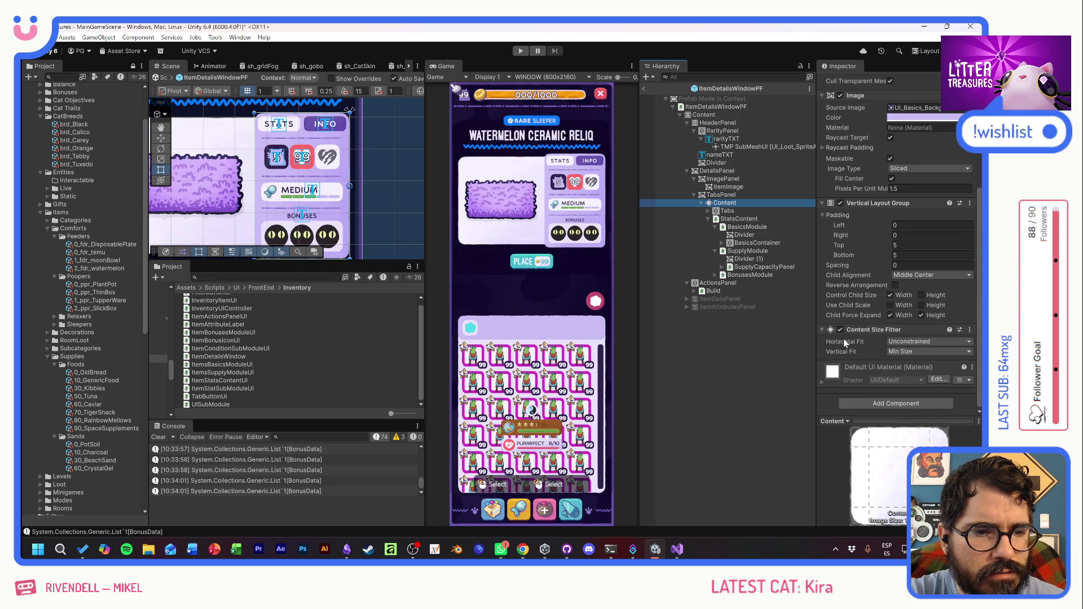
left_click(838, 328)
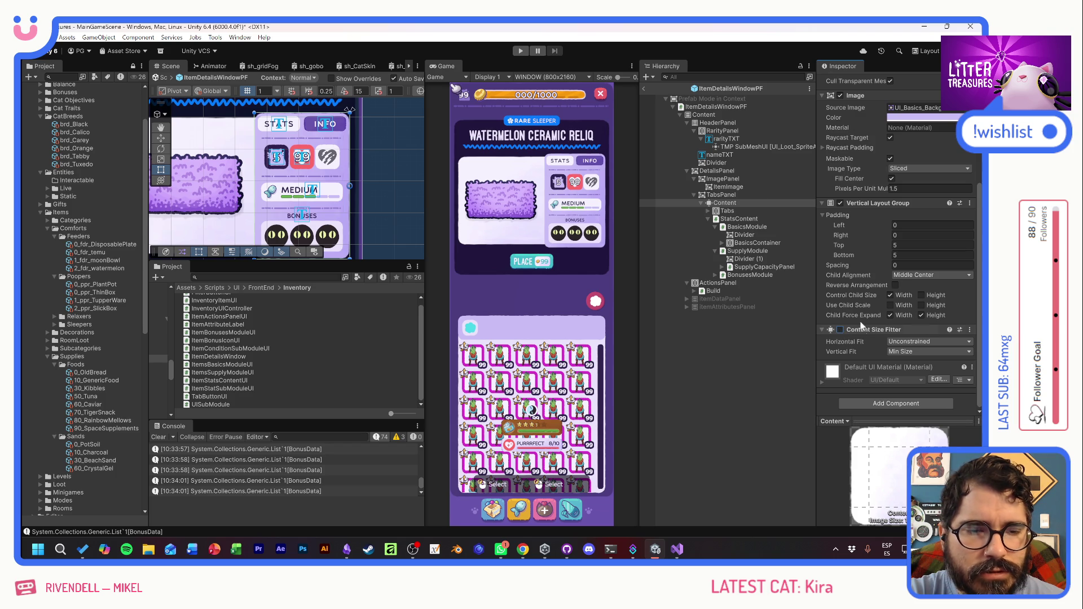
left_click(520, 51)
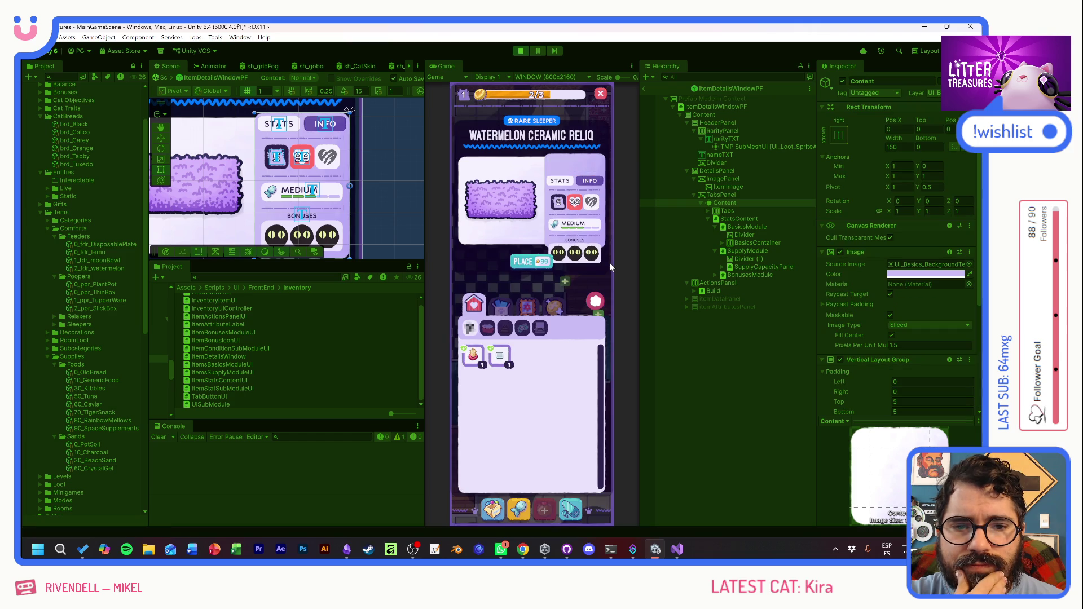
- Flip between the first two inventory slots, ending on the Thin Sand Box details
left_click(501, 356)
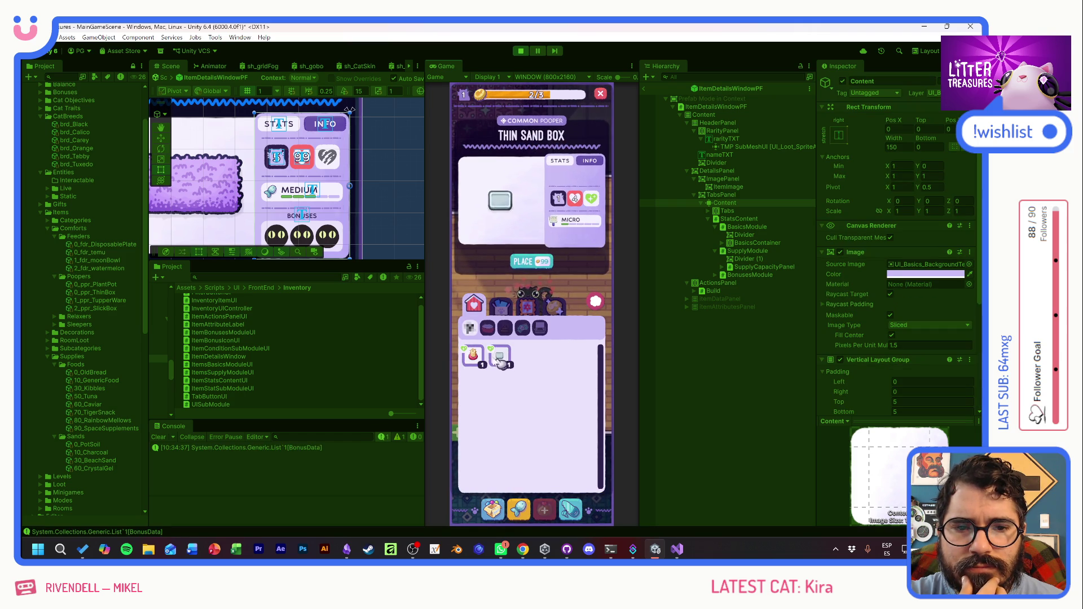
left_click(483, 357)
left_click(500, 357)
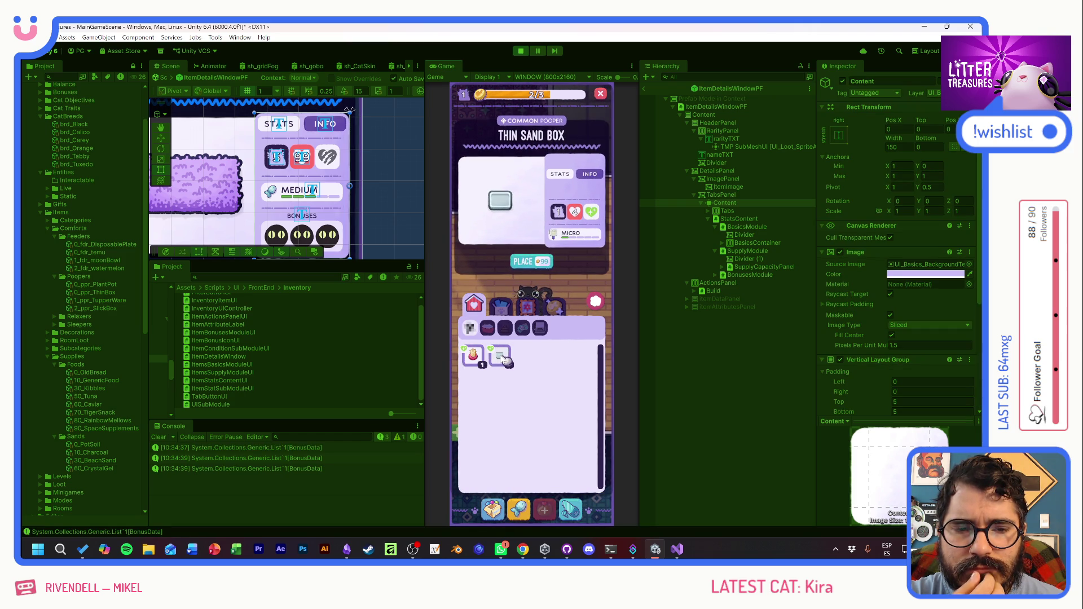
left_click(478, 357)
left_click(500, 358)
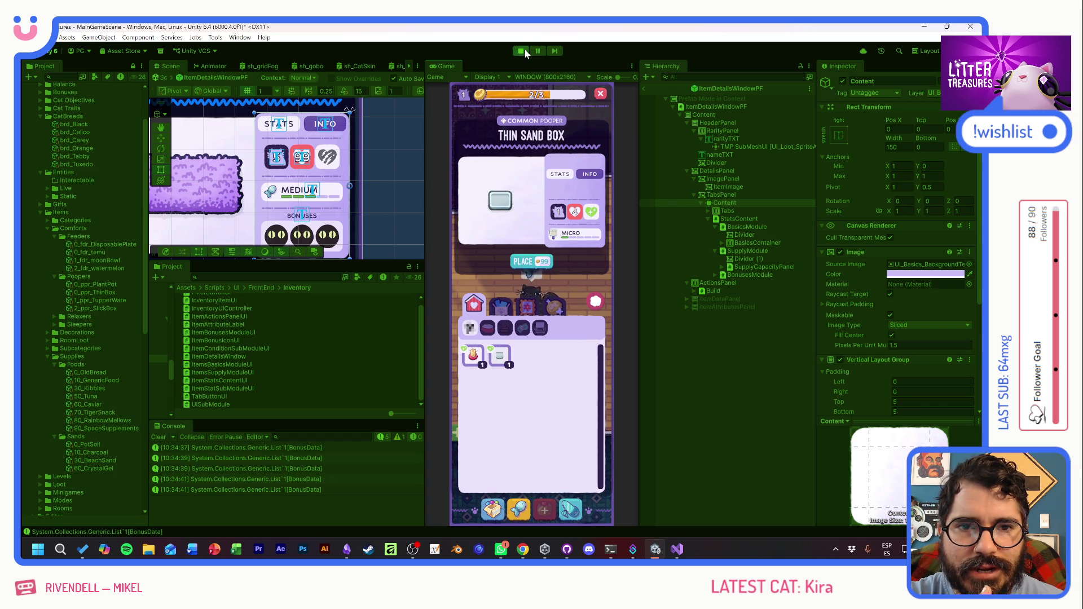
scroll(855, 332, "down", 5)
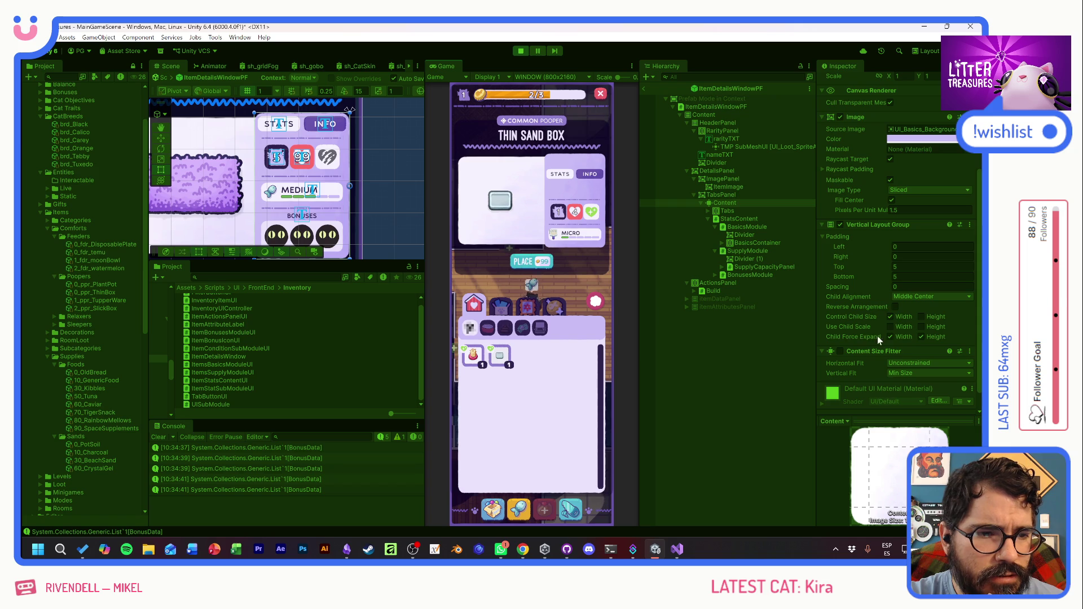
- Set Content's Child Alignment to Upper Center, turn off Child Force Expand Height, test an item, then stop play
left_click(906, 299)
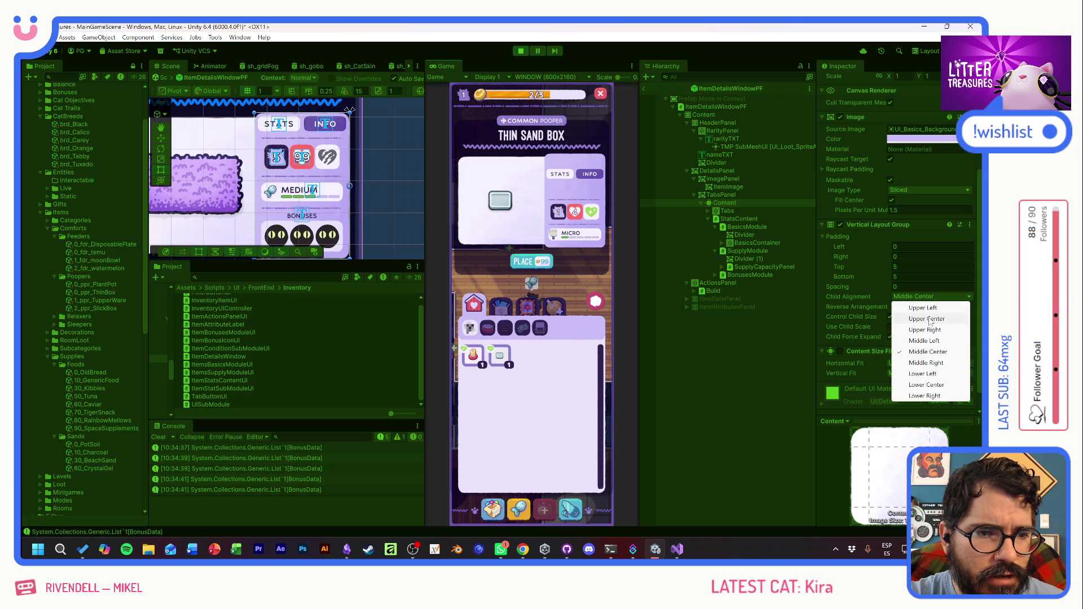
left_click(926, 317)
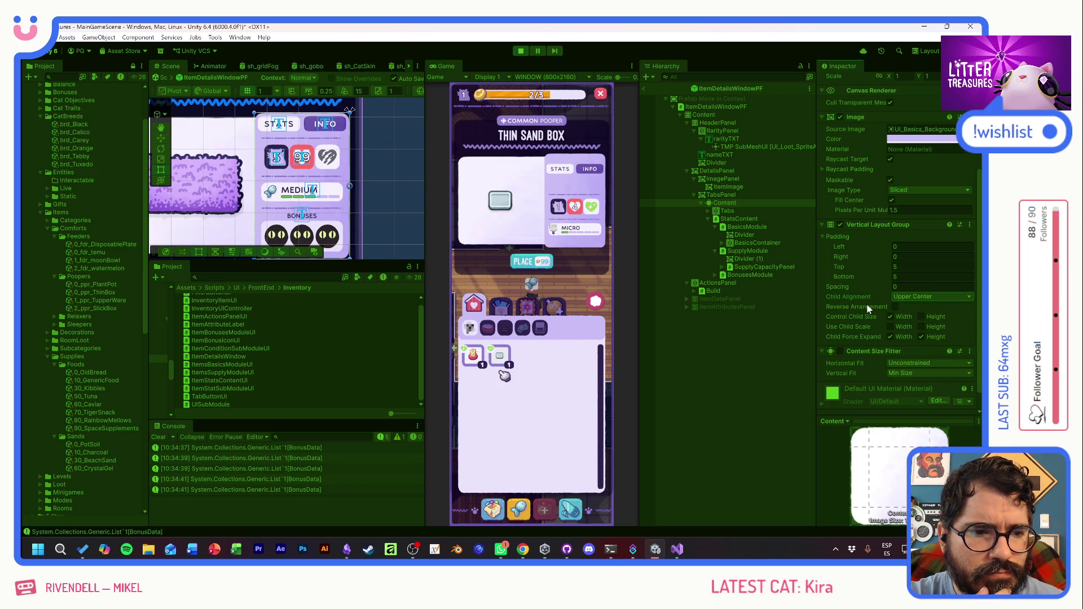
left_click(925, 337)
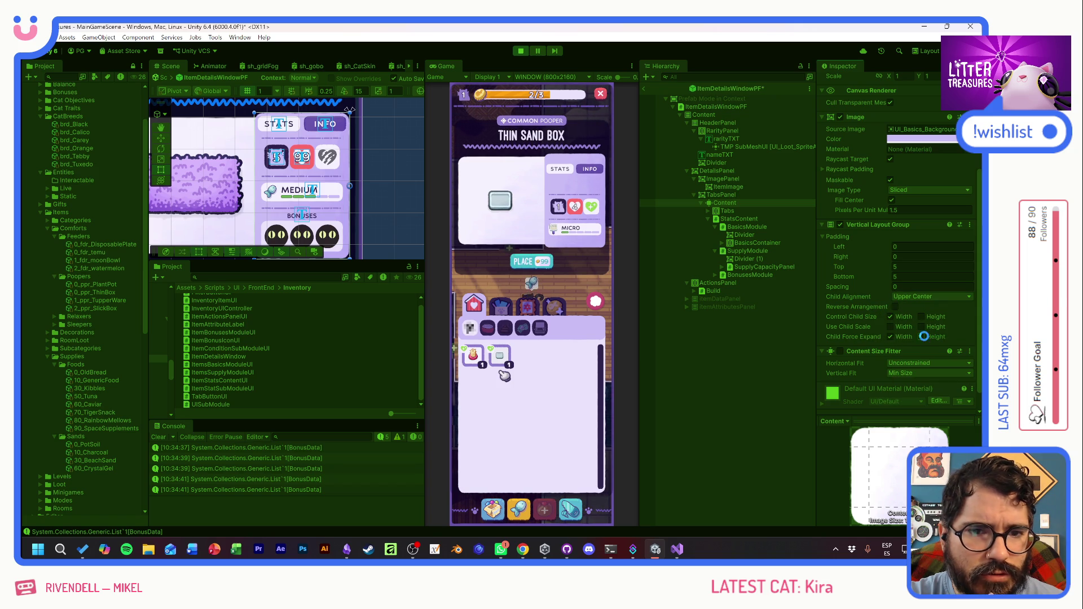
left_click(503, 356)
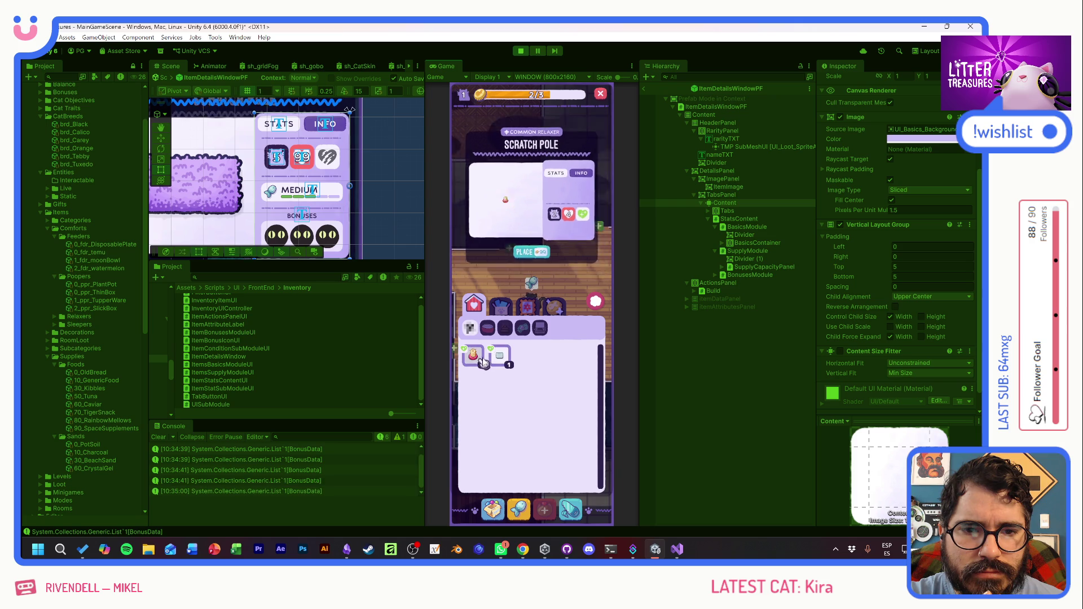
left_click(522, 50)
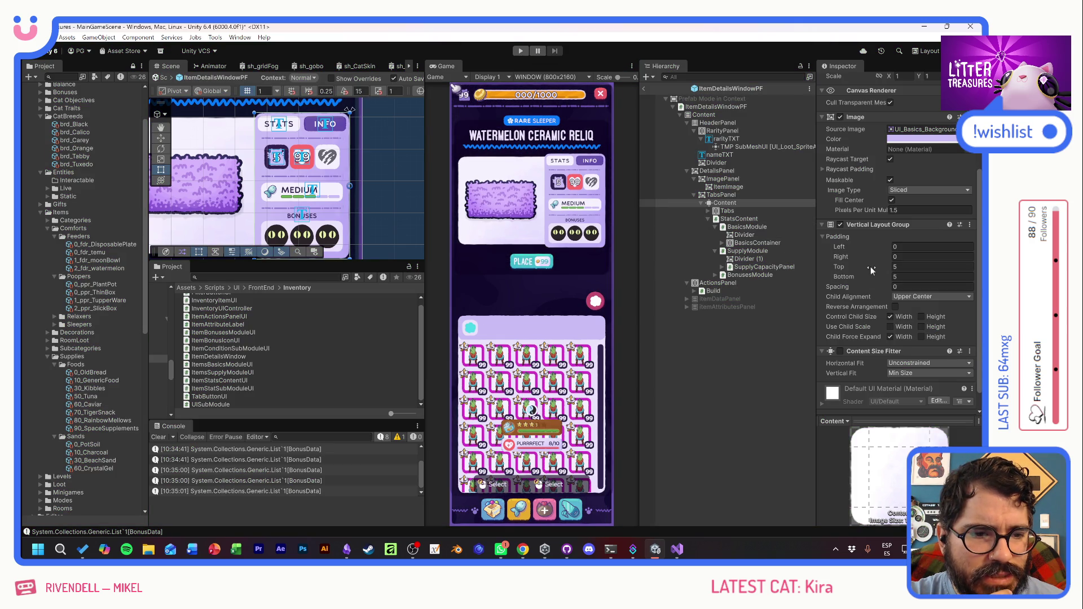
- Remove the Content Size Fitter component from Content
scroll(870, 267, "down", 1)
right_click(871, 331)
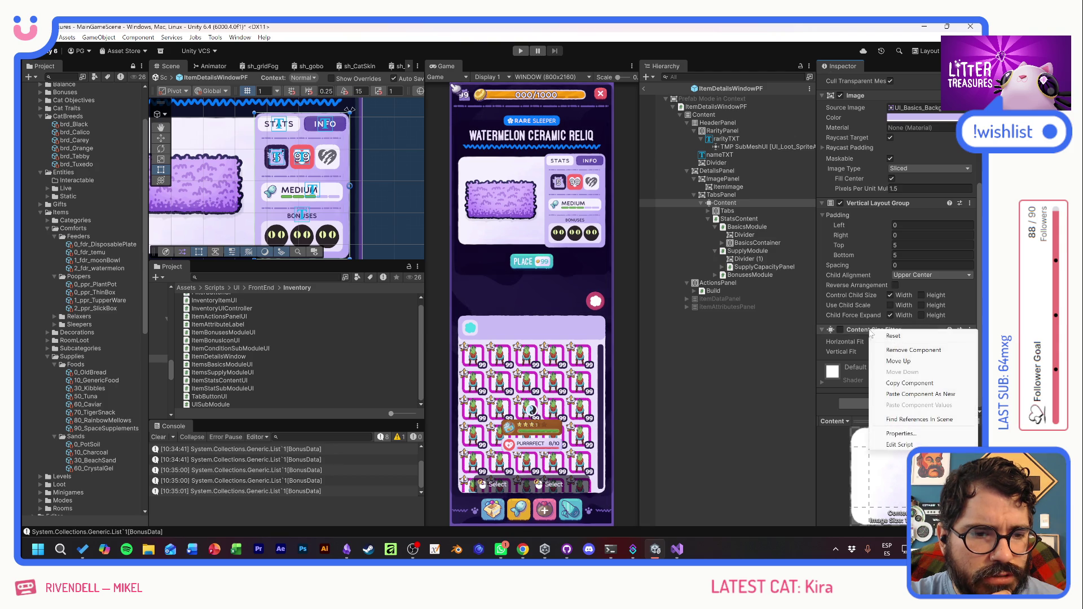
left_click(911, 350)
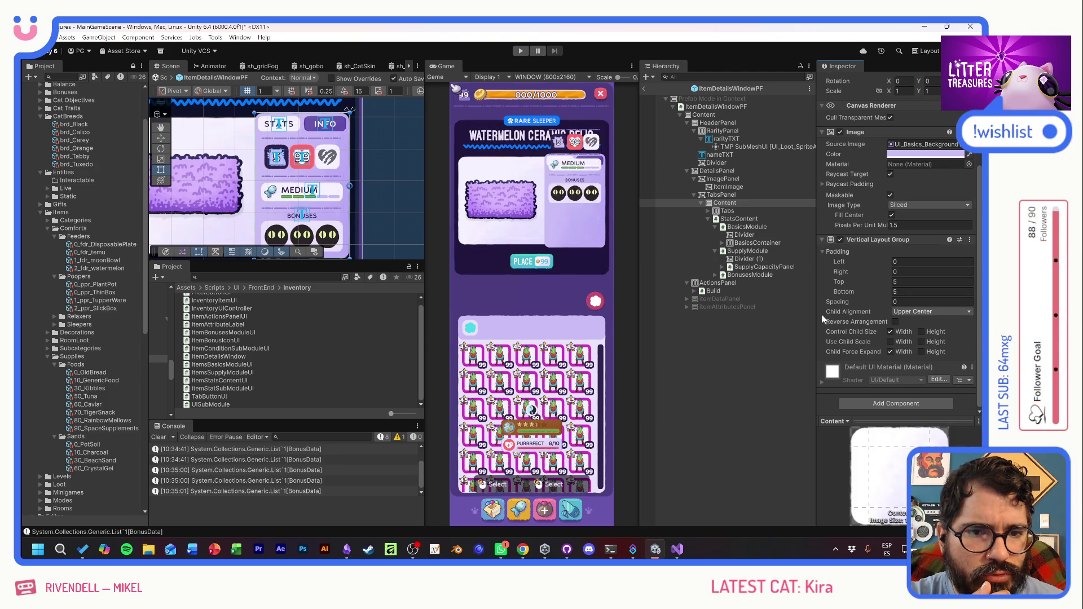
- Remove StatsContent's Content Size Fitter as well, then start Play mode
left_click(732, 220)
key("ctrl+z")
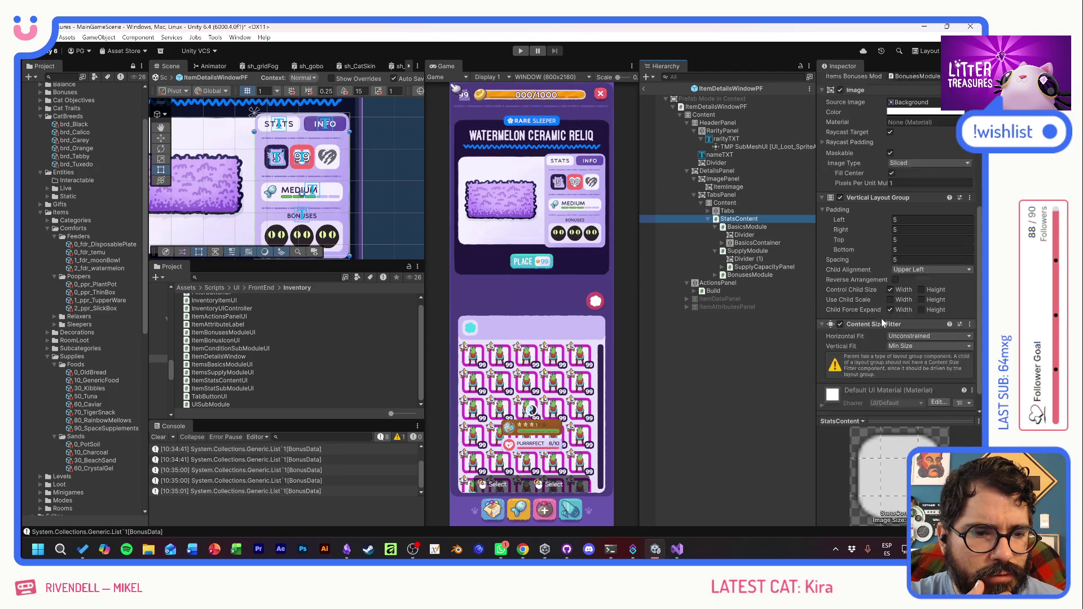
scroll(872, 305, "down", 5)
right_click(871, 306)
left_click(908, 324)
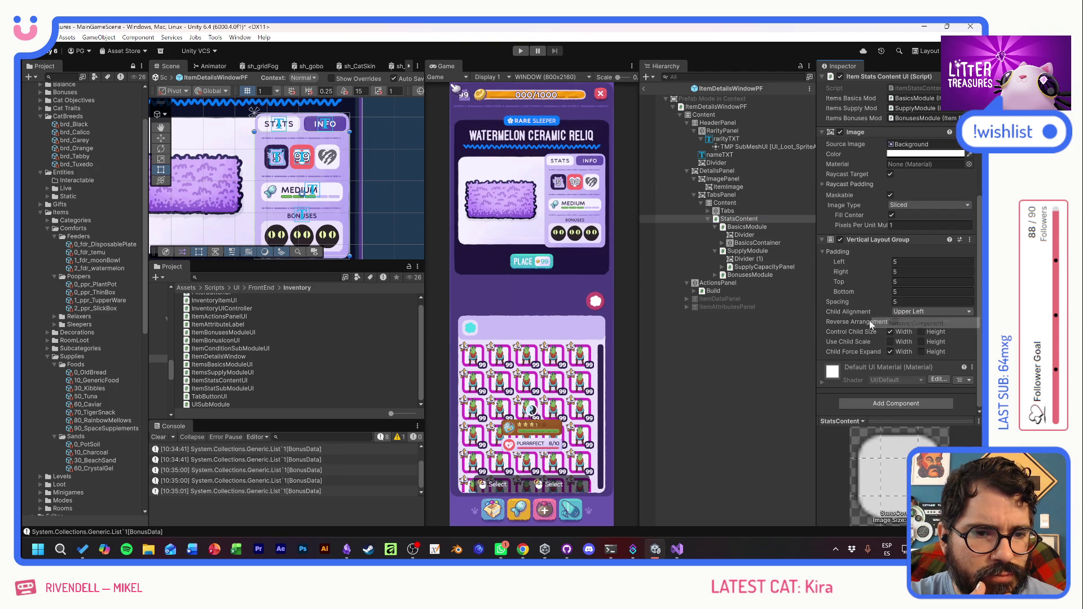
left_click(520, 50)
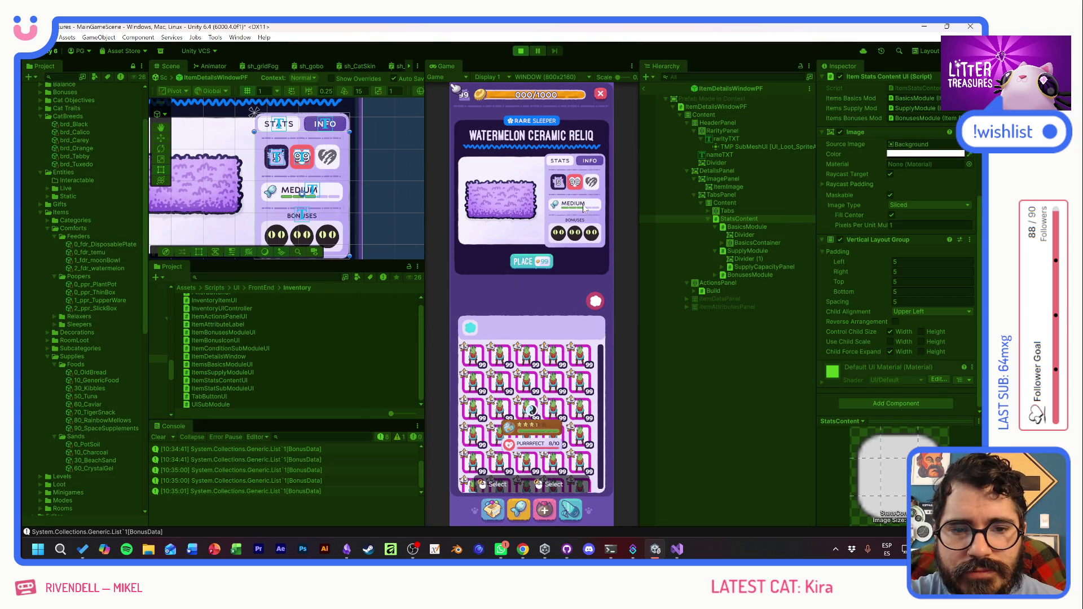
- Flip between the Thin Sand Box and neighbouring items to check the details panel
left_click(504, 358)
left_click(473, 355)
left_click(499, 358)
- Close the inventory, then pick a bowl from the item bar and place it on the floor
left_click(595, 303)
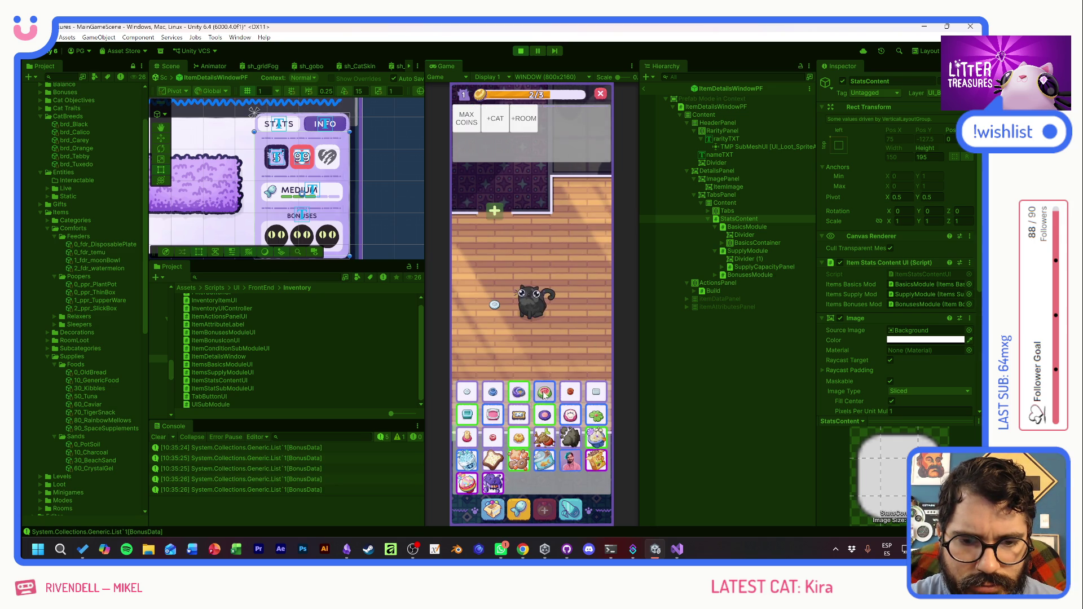
left_click(518, 408)
left_click(518, 408)
left_click(514, 421)
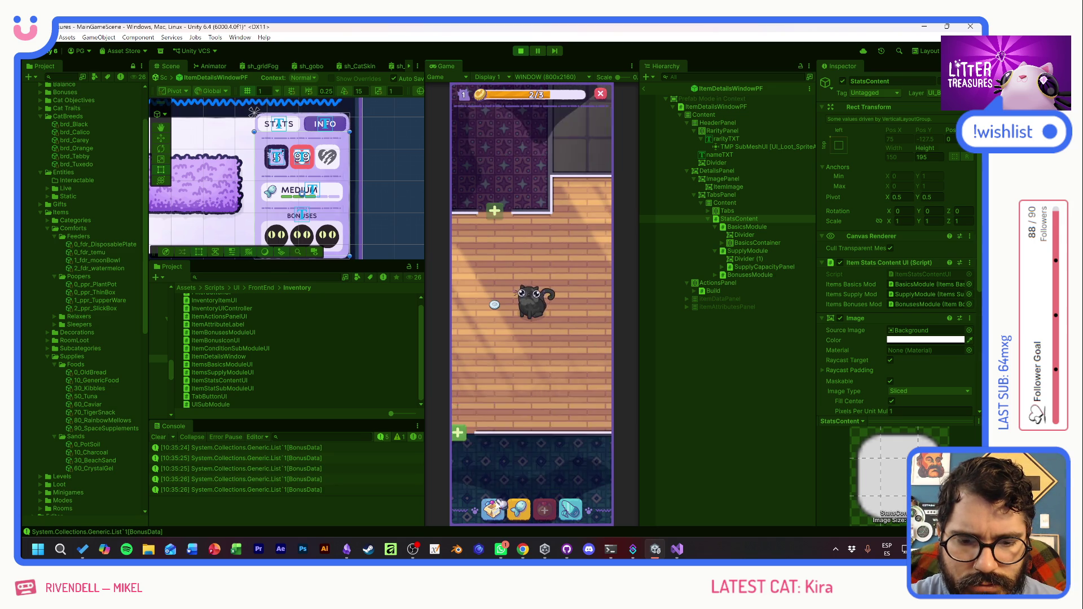
mouse_move(580, 357)
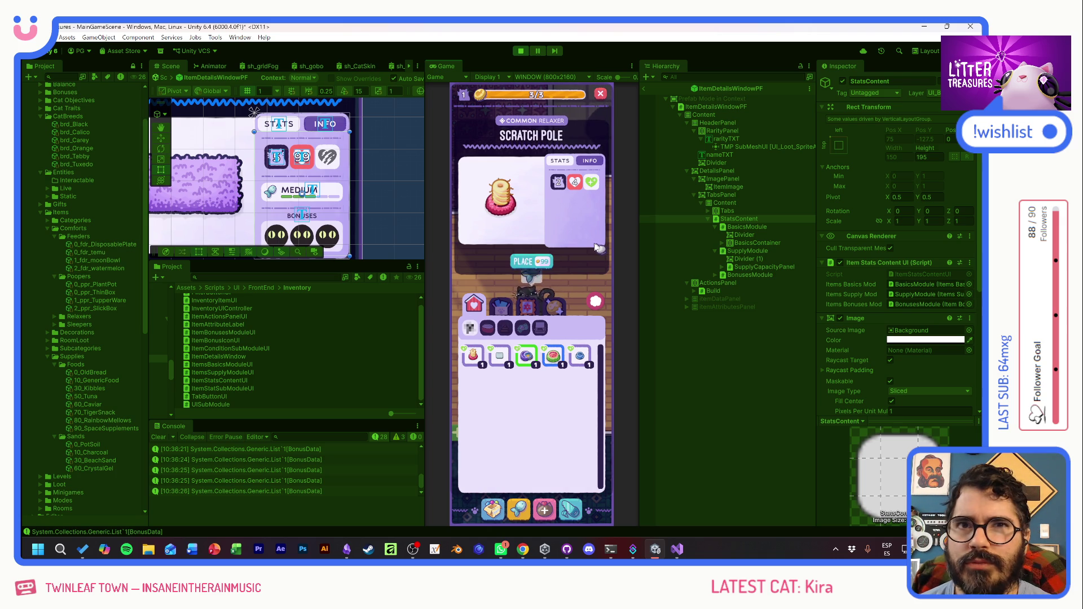
- Switch to the supplies category and repeatedly check the Pot Soil stats panel
mouse_move(581, 183)
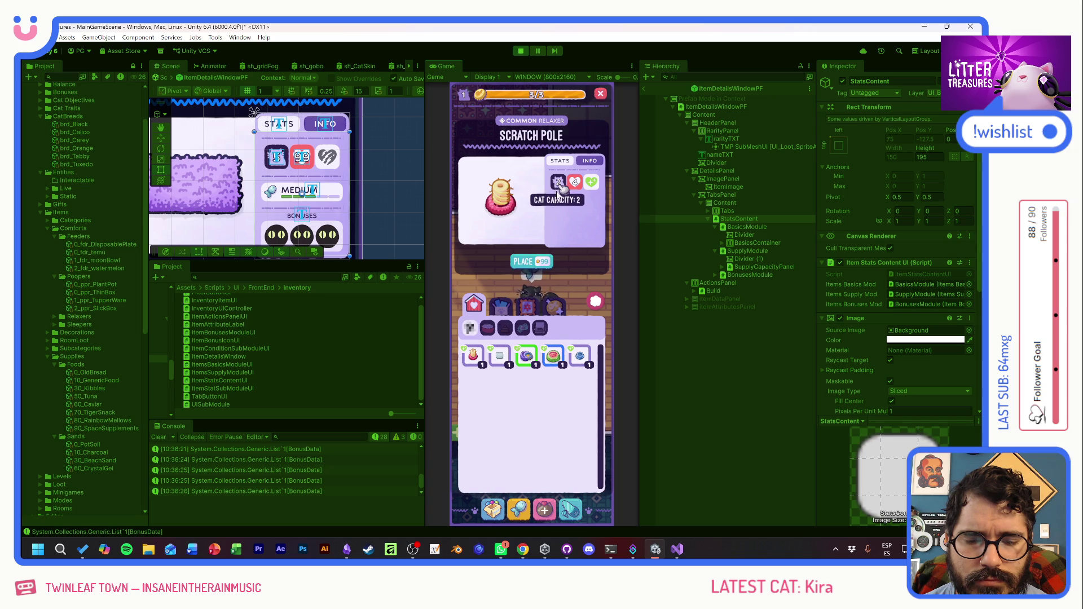
left_click(501, 304)
left_click(499, 354)
left_click(474, 355)
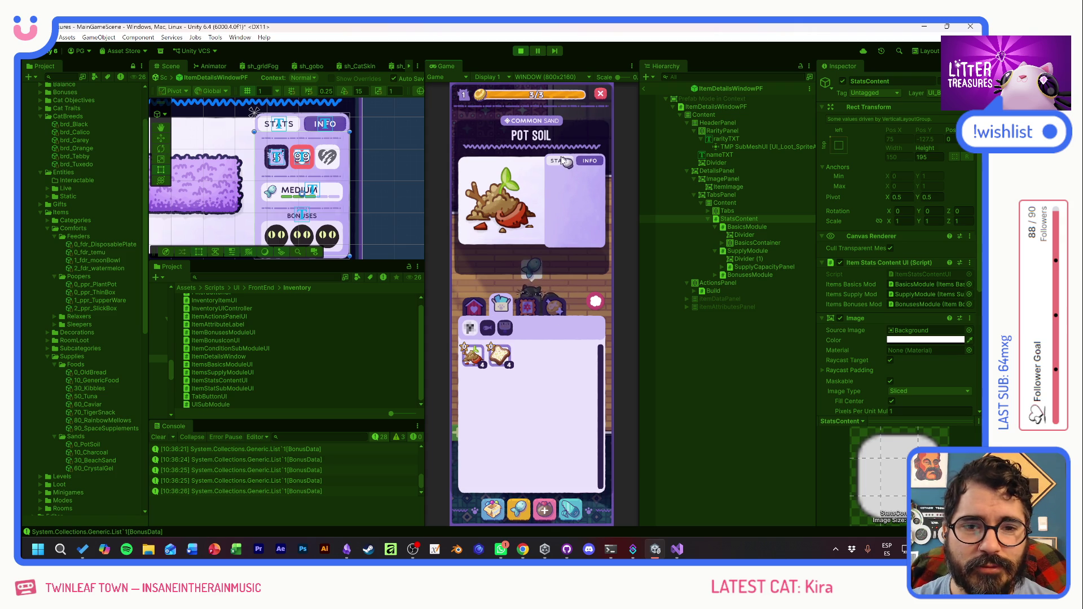
left_click(499, 354)
left_click(476, 357)
left_click(477, 359)
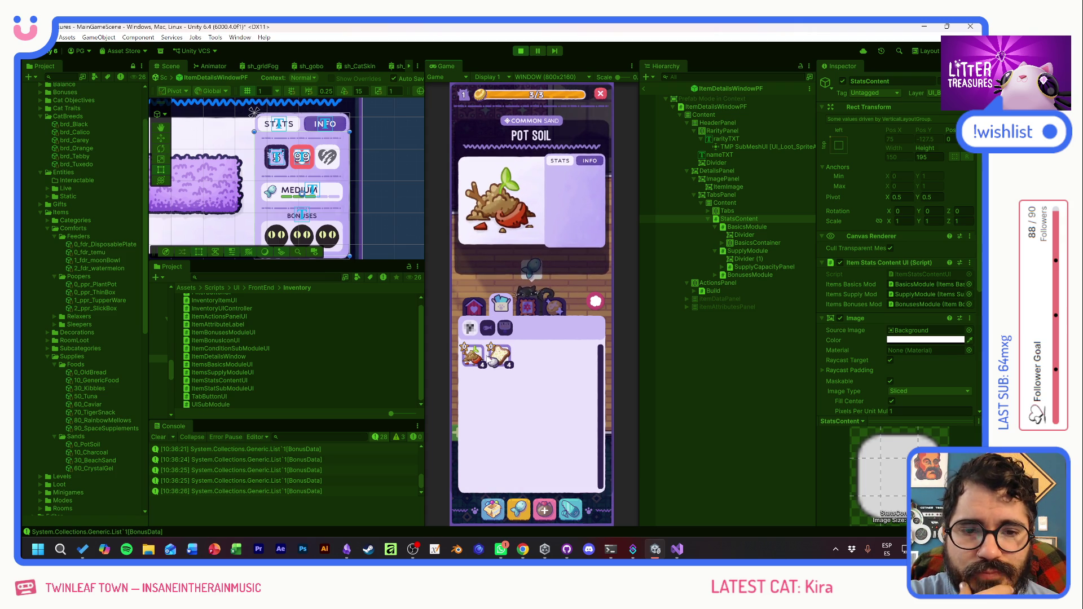
left_click(496, 355)
left_click(474, 356)
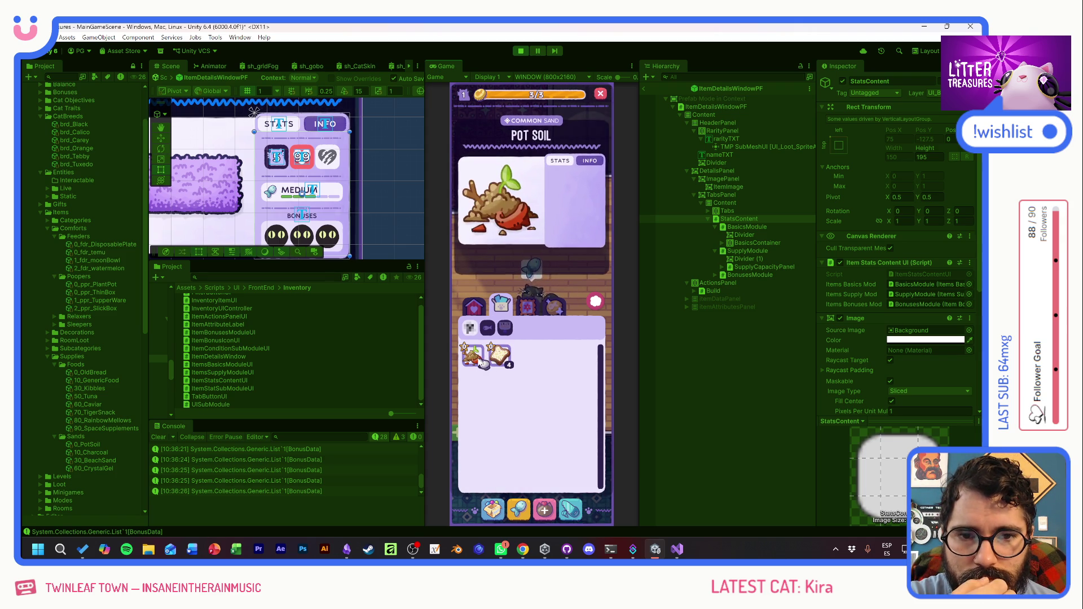
- Browse the comforts items, including Ceramic Watermelon and Scratch Pole, to check their stats
left_click(474, 306)
left_click(473, 355)
left_click(526, 356)
left_click(553, 355)
left_click(580, 358)
left_click(553, 355)
left_click(499, 356)
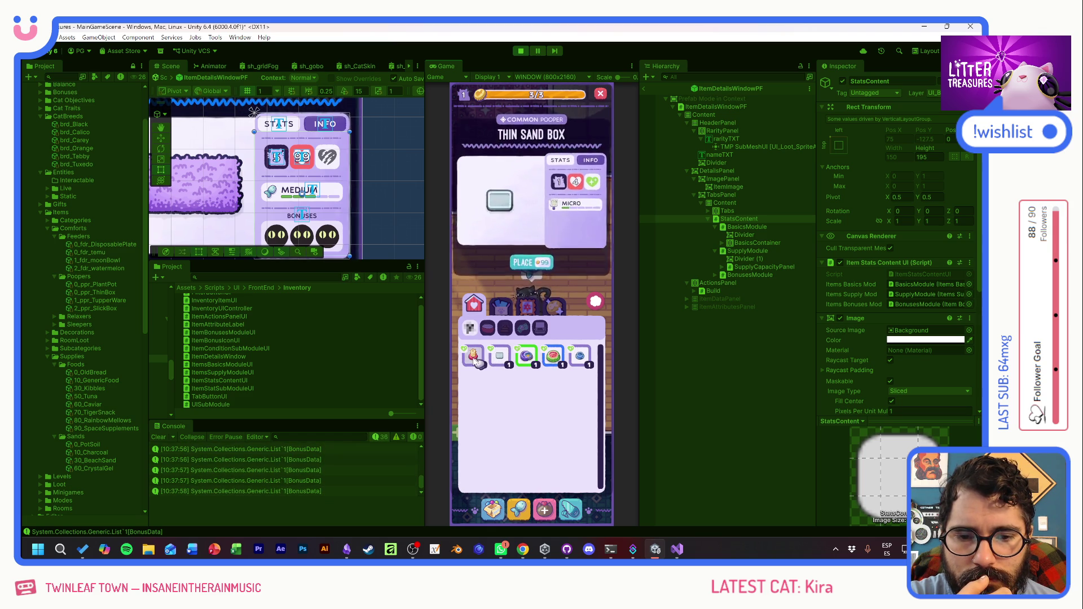
left_click(472, 355)
- View Old Bread in the supplies category, then close the inventory and details
left_click(501, 307)
left_click(500, 357)
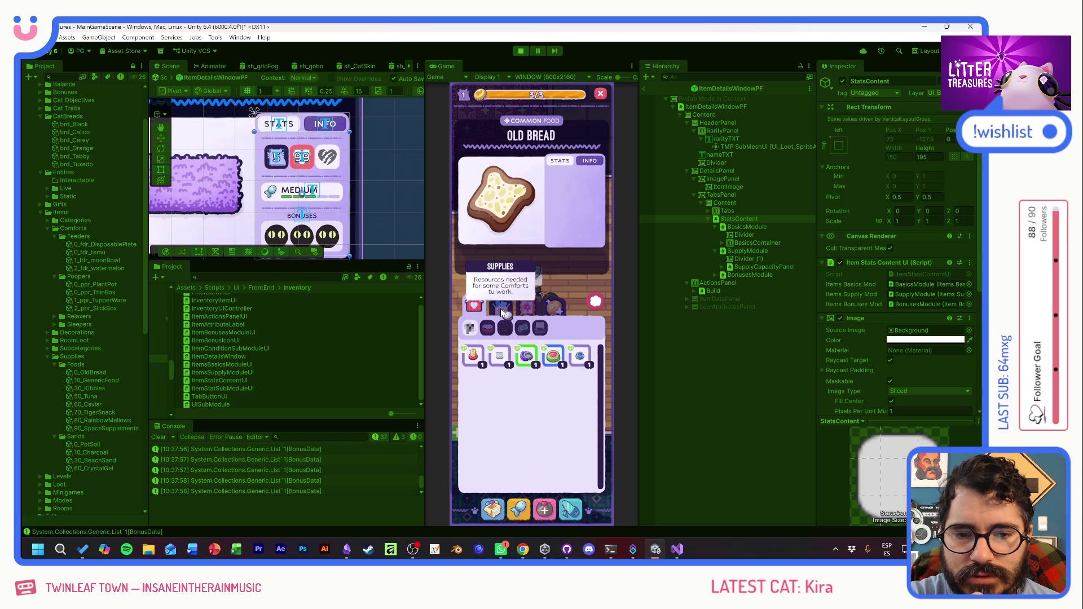
left_click(595, 302)
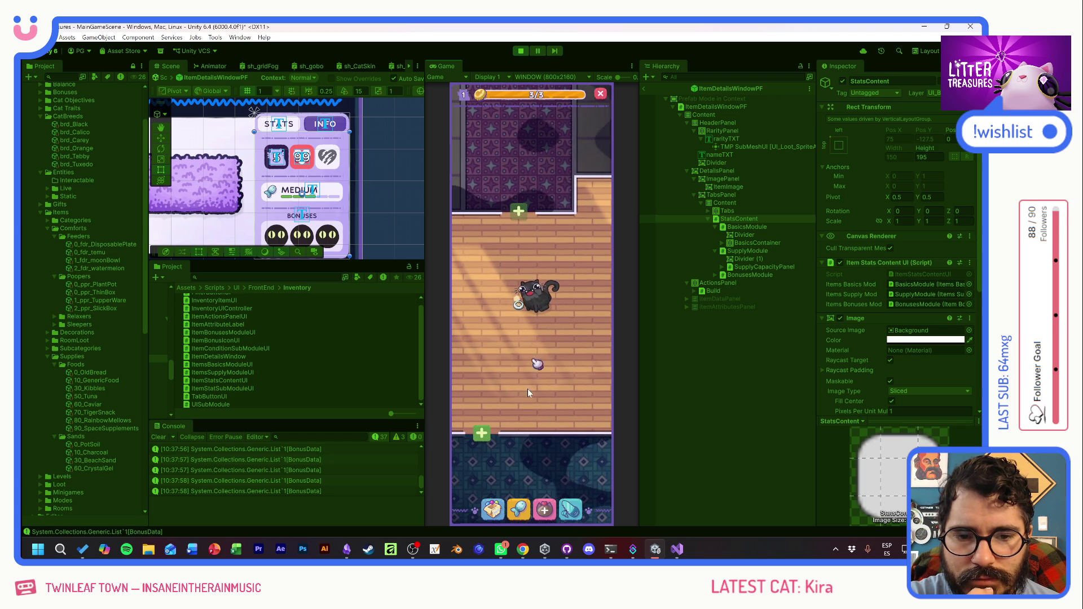
- Place the Thin Sand Box in the room and fill its tray with sand
left_click(492, 509)
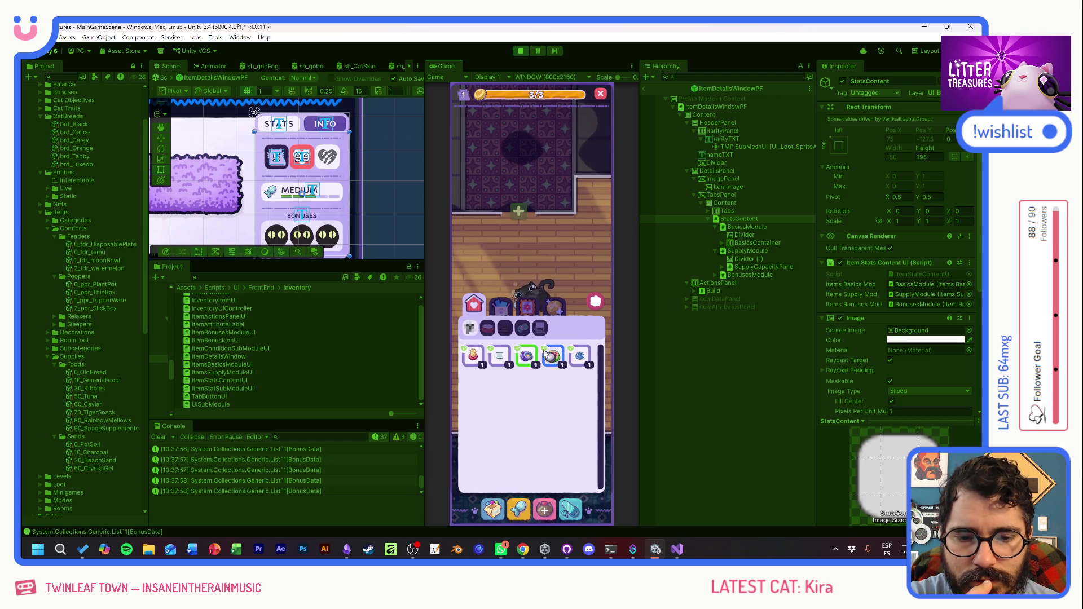
left_click(497, 358)
left_click(530, 263)
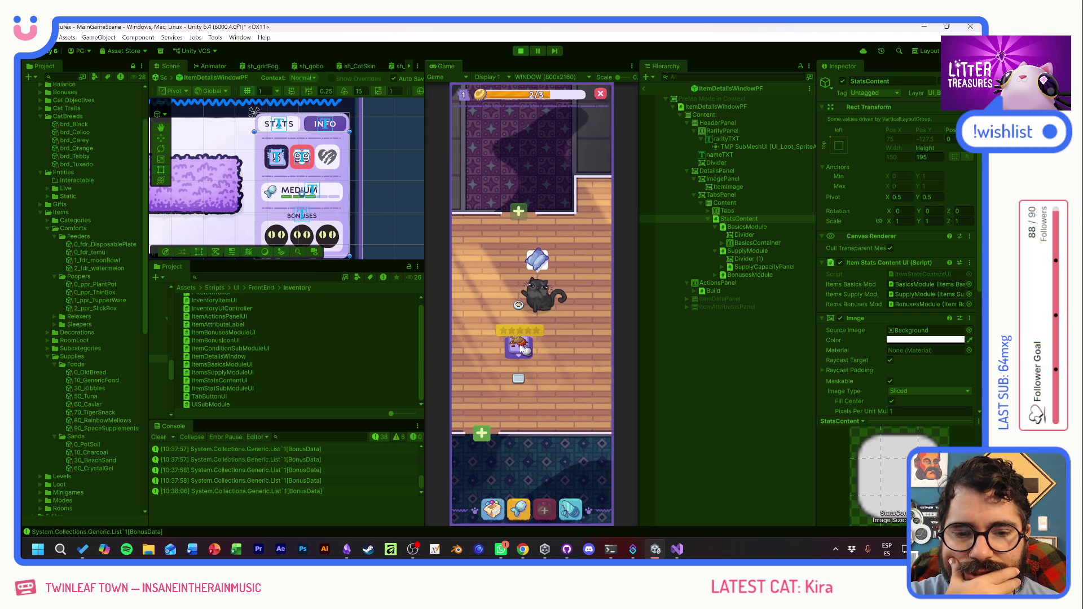
left_click_drag(522, 348, 519, 377)
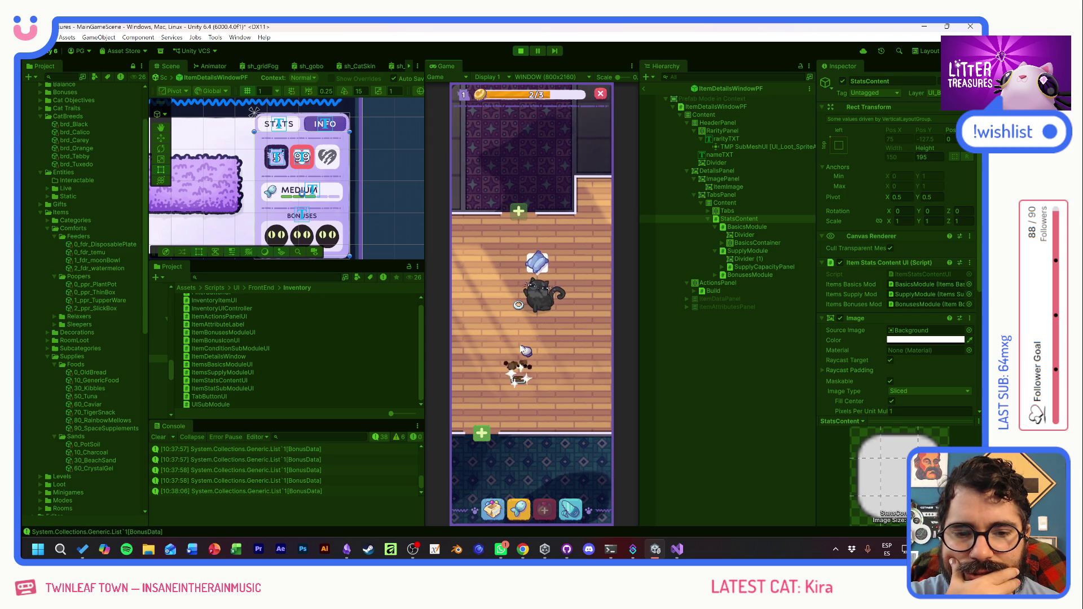
- Place the Scratch Pole on the room floor and check the cat's status
left_click(494, 510)
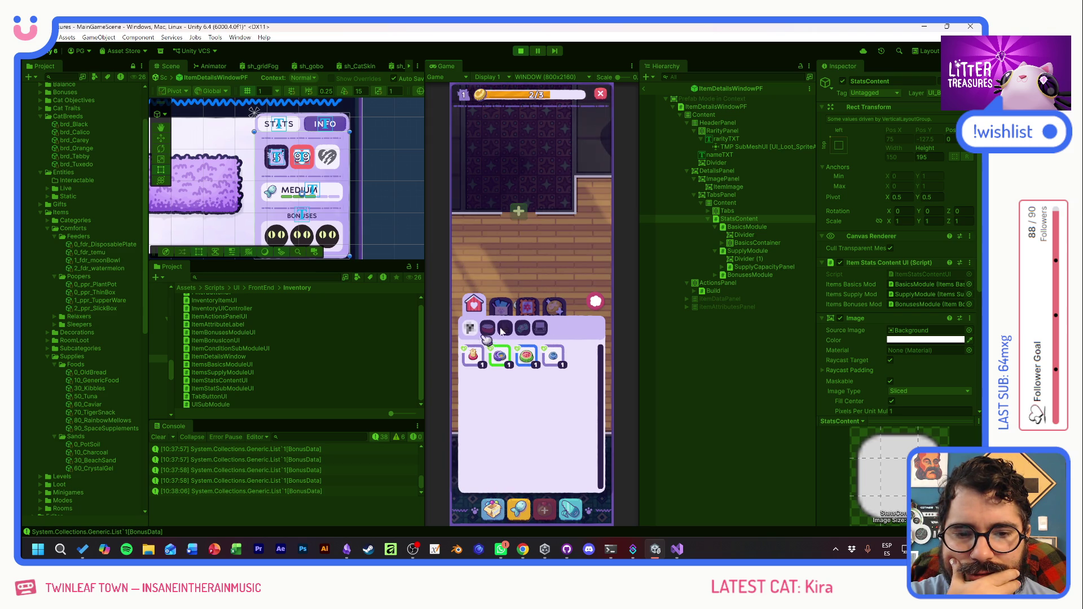
mouse_move(474, 358)
left_mouse_down()
mouse_move(525, 265)
mouse_move(485, 344)
left_mouse_up()
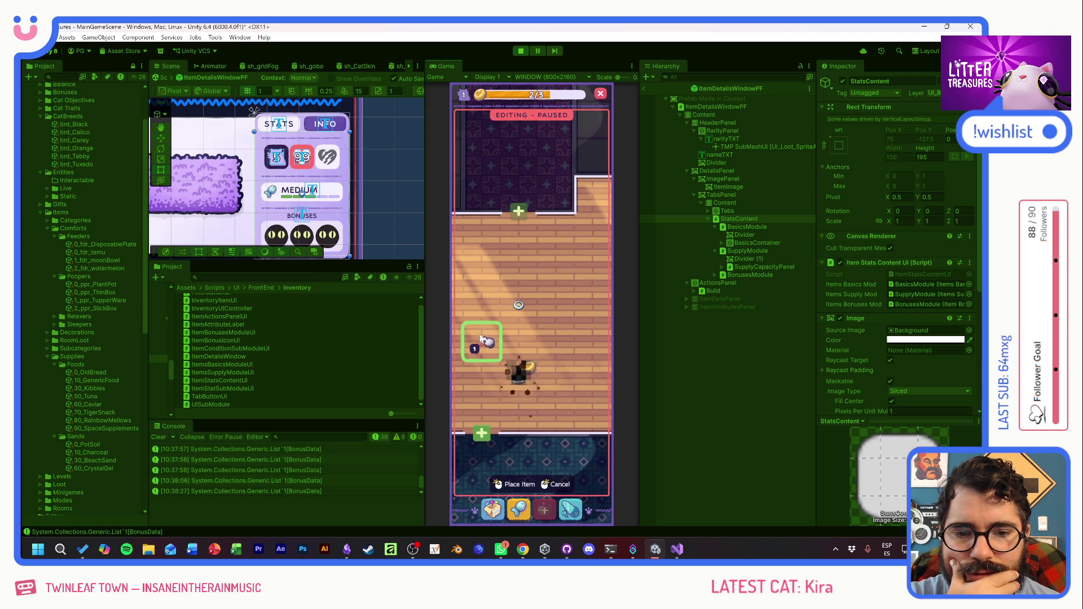
left_click(559, 345)
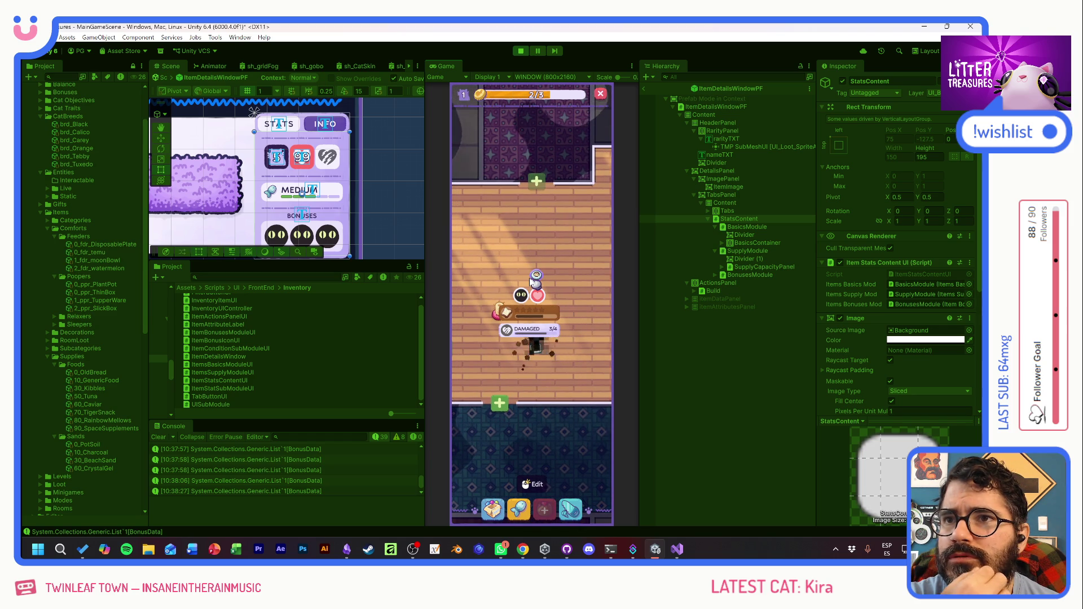
left_click(567, 307)
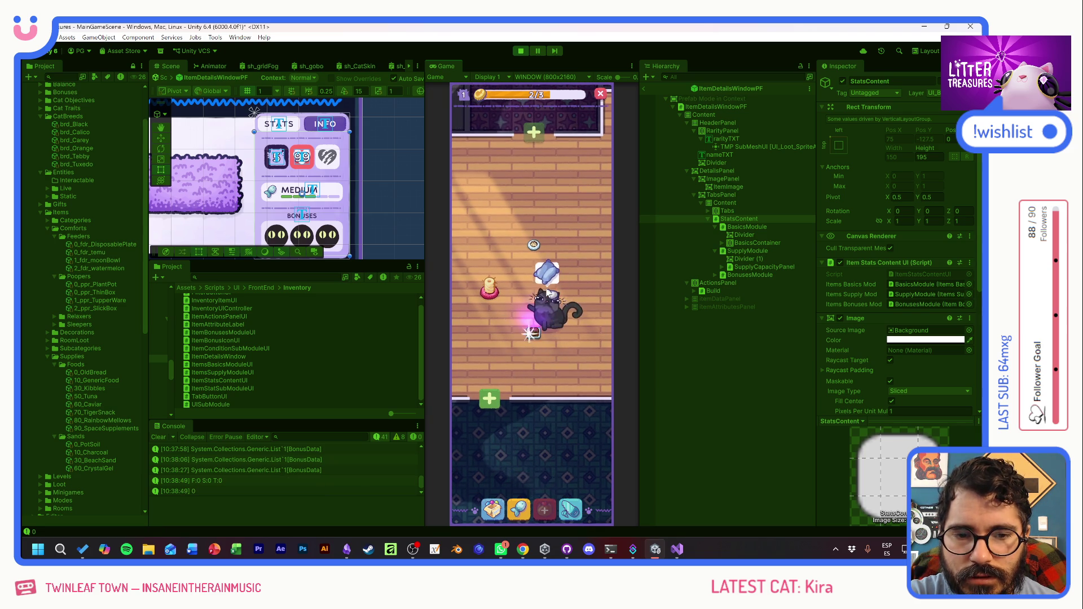
- Play the Scoop the Treasure minigame, then place the Patched Pillow from the inventory
left_click(545, 307)
left_click_drag(470, 342, 573, 347)
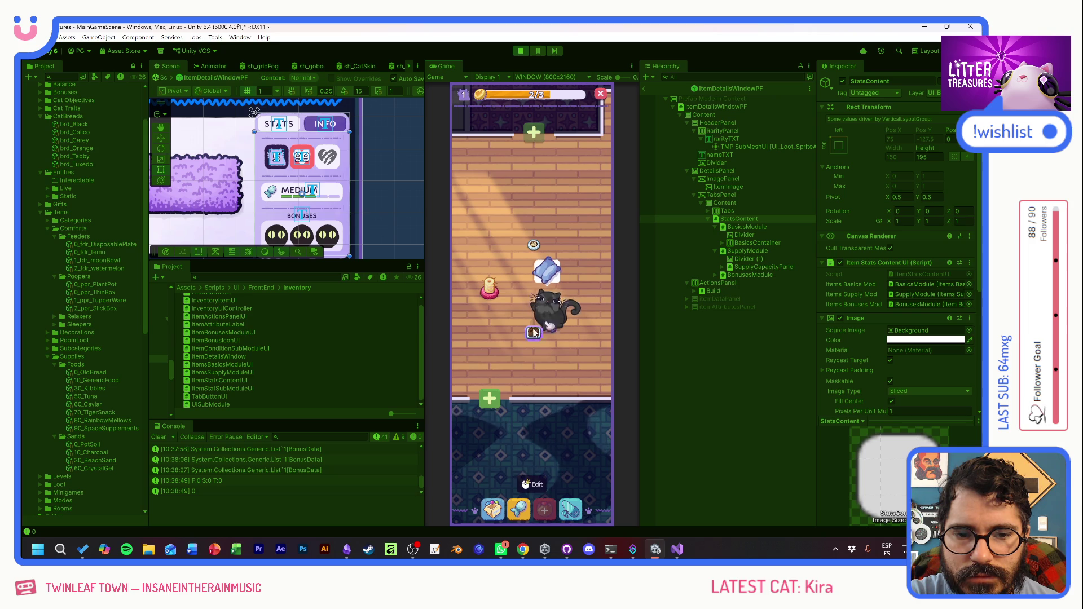
left_click(492, 509)
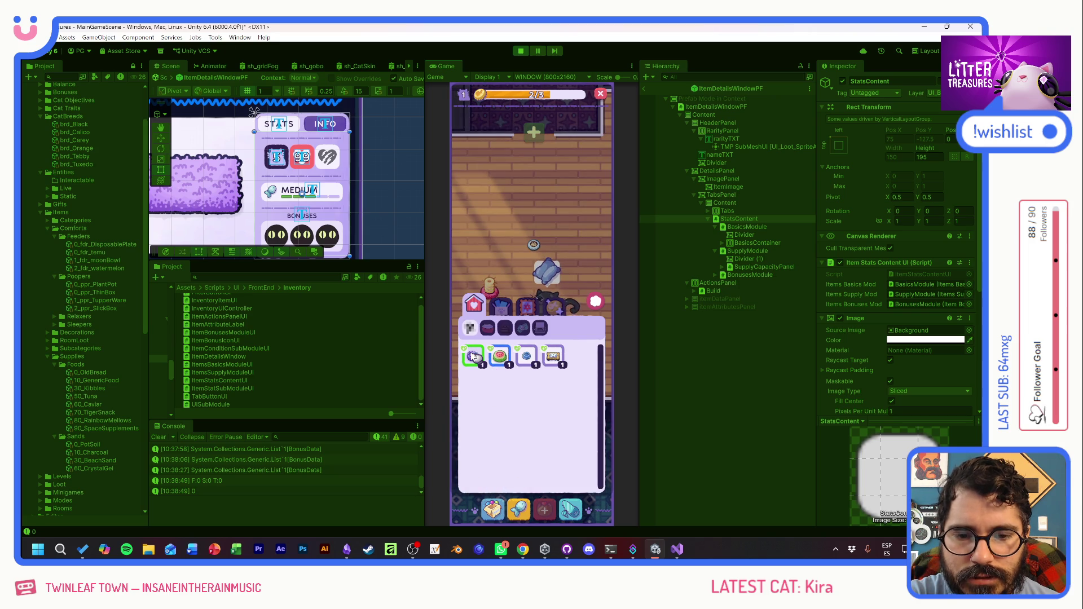
left_click(525, 358)
left_click(539, 203)
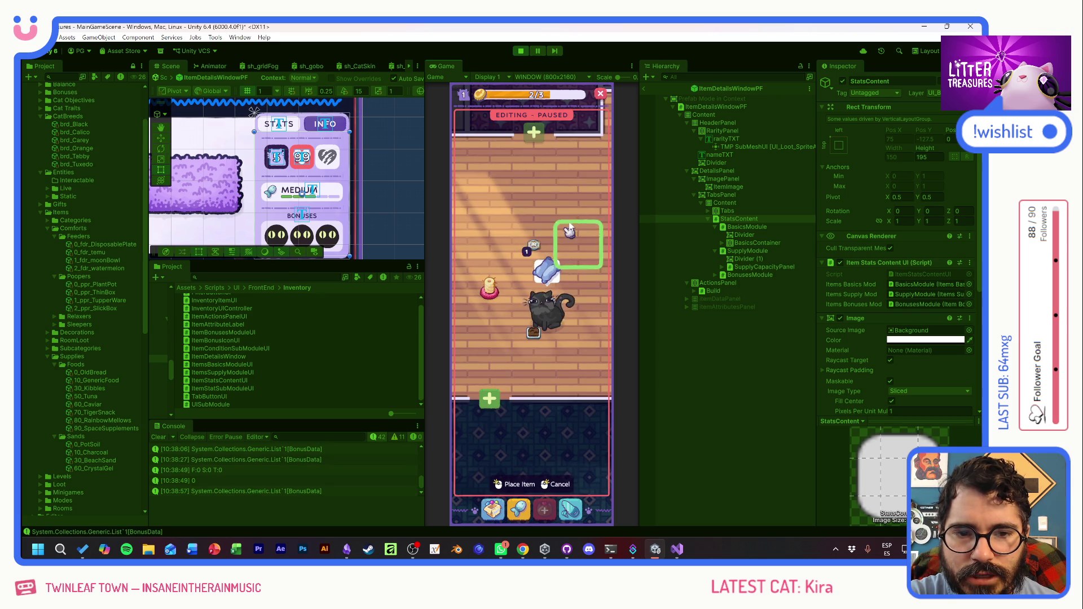
left_click(539, 203)
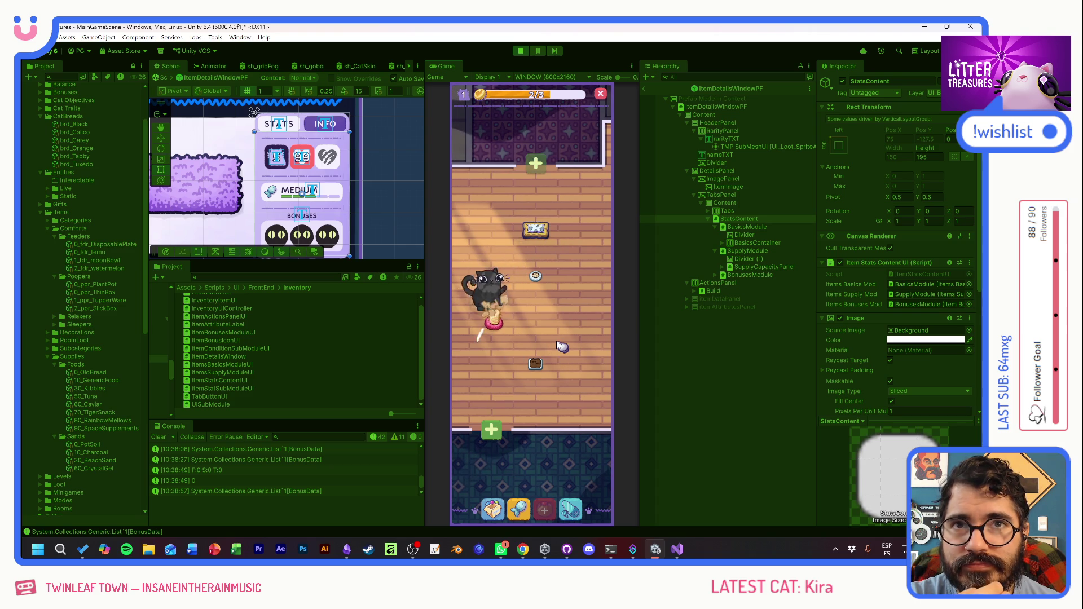
- Inspect the scratcher and cat bed statuses, leaving edit mode afterward
left_click(488, 328)
left_click(488, 329)
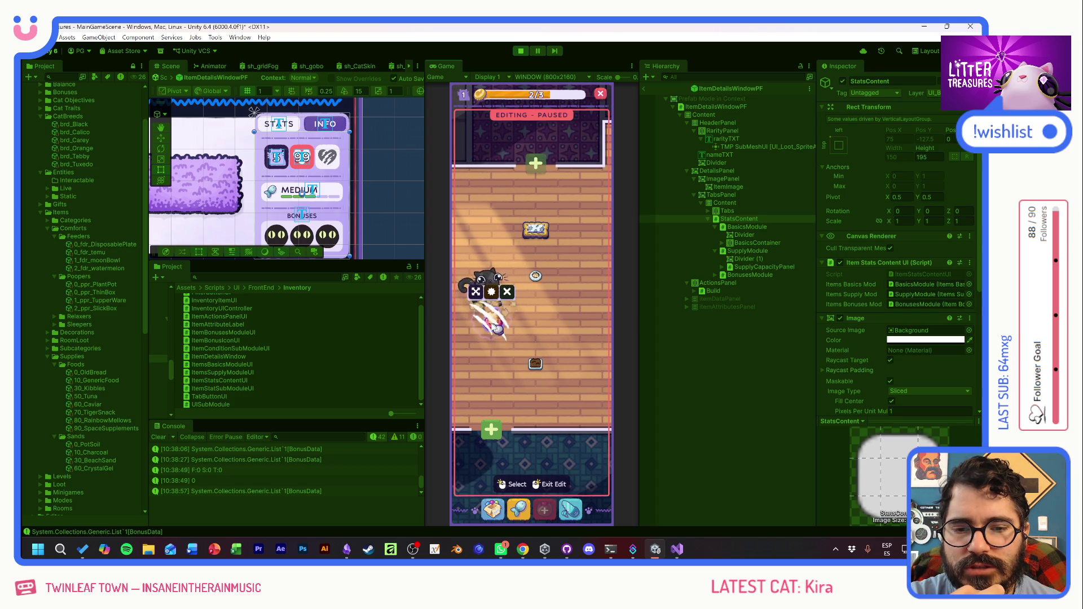
left_click(563, 319)
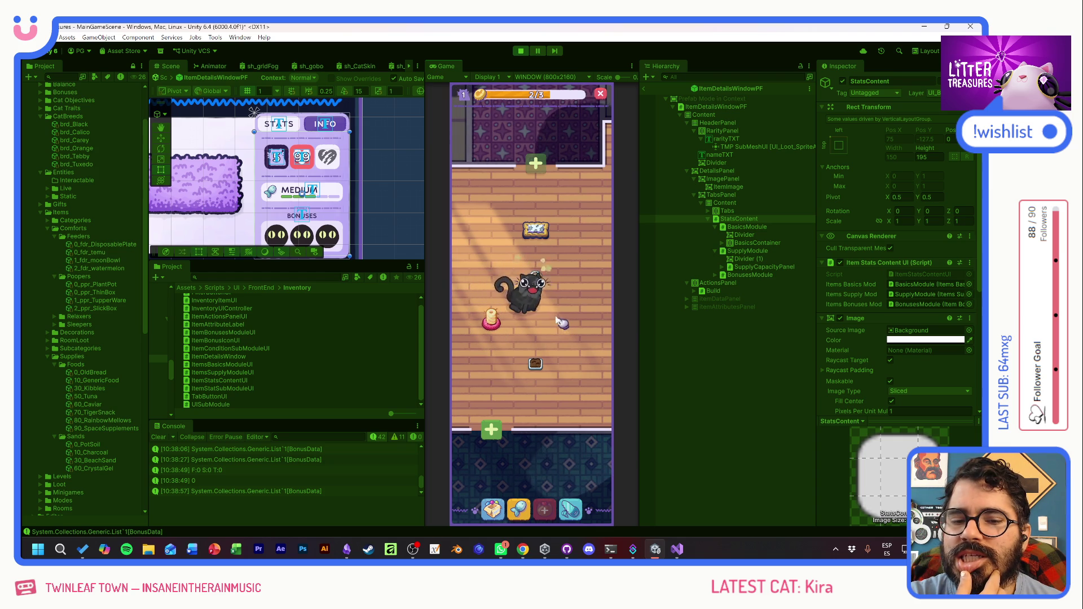
left_click(539, 231)
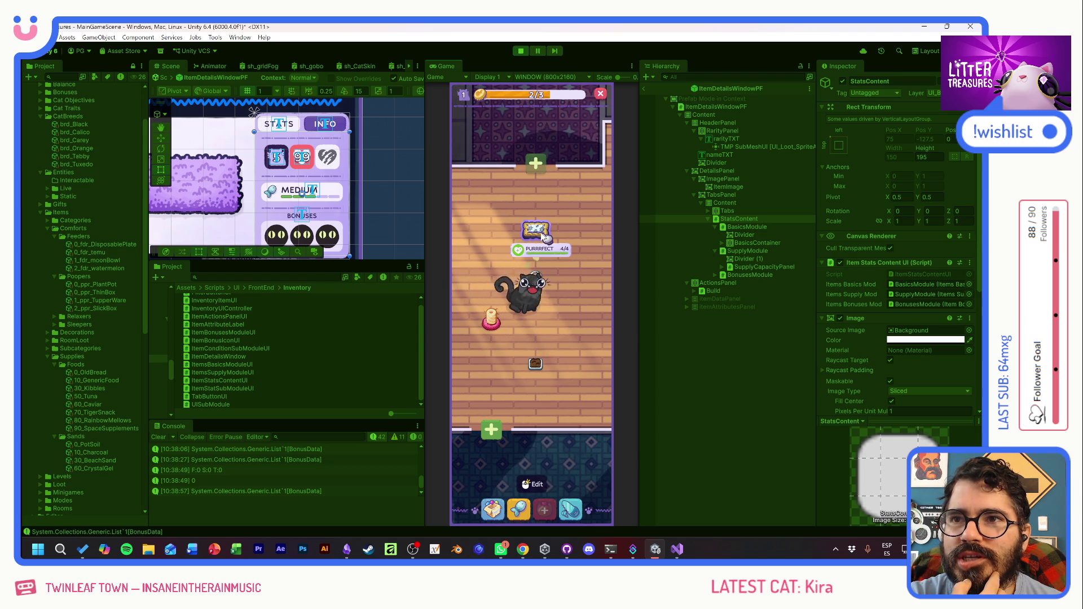
left_click(561, 317)
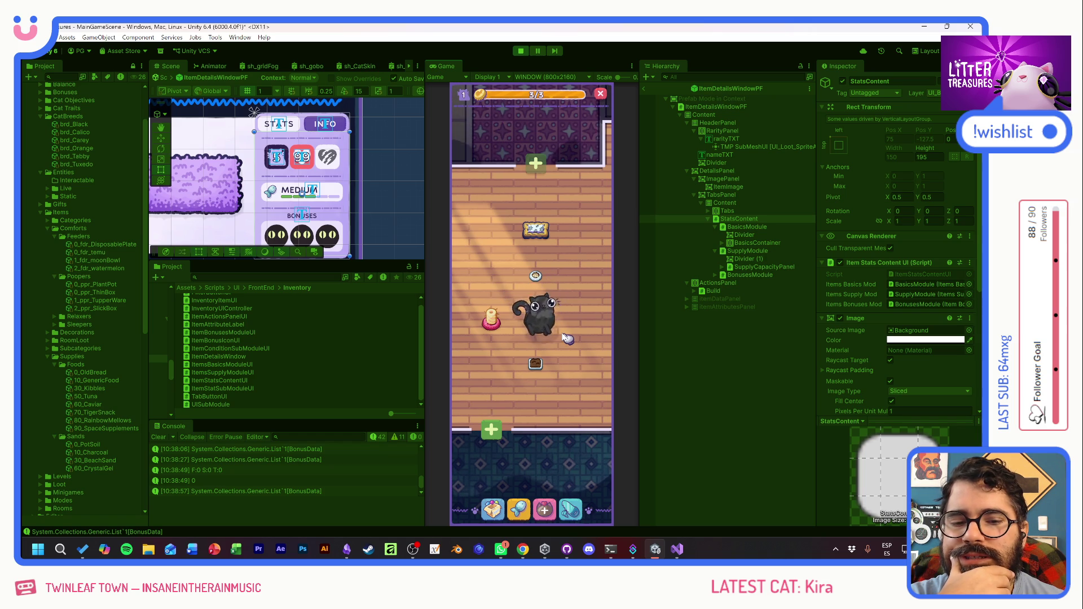
- Move the food bowl to a new spot in the room
mouse_move(544, 239)
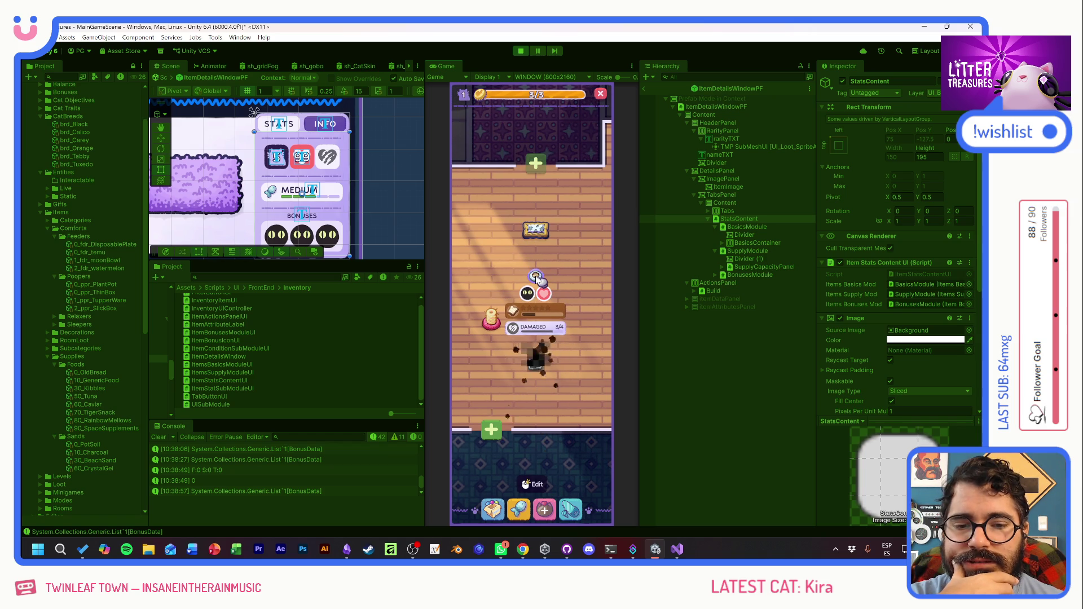
left_click(537, 277)
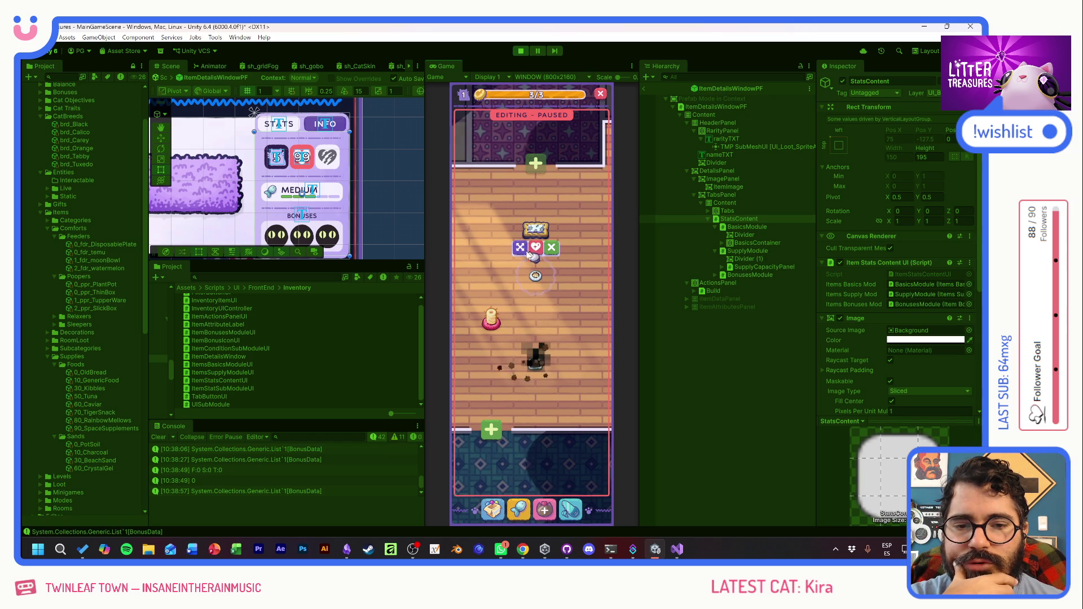
left_click(493, 236)
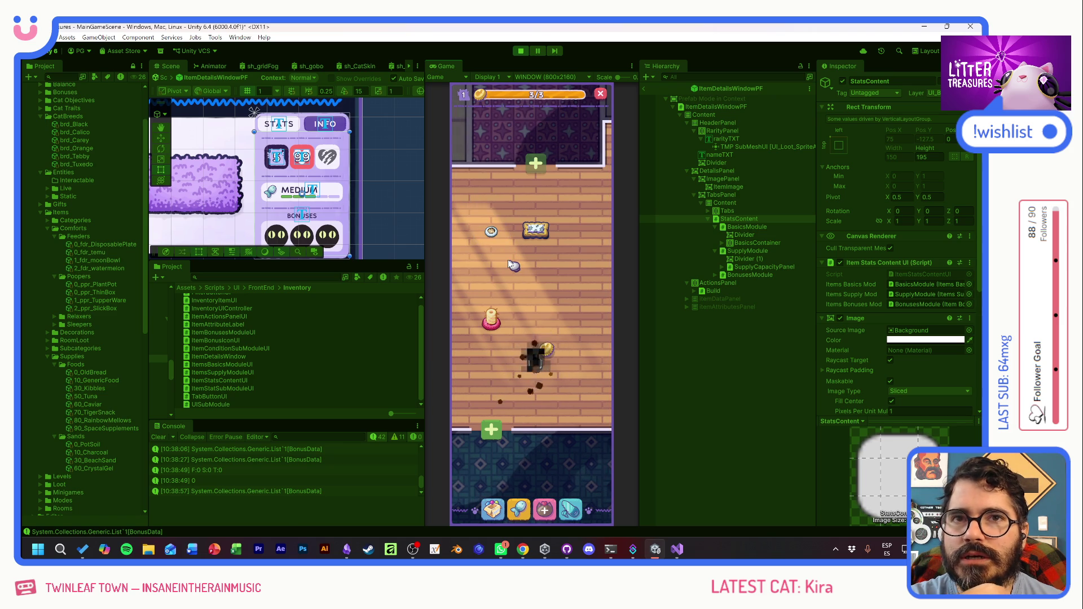
- Collect the golden object beside the cat and launch the litter box treasure minigame
left_click(550, 347)
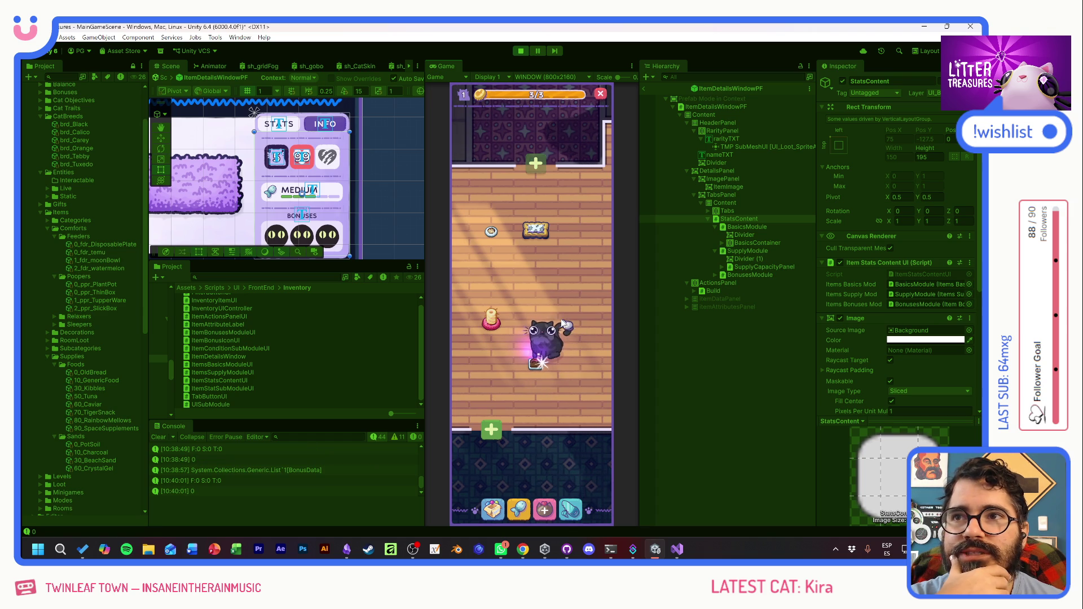
left_click(543, 338)
left_click(533, 359)
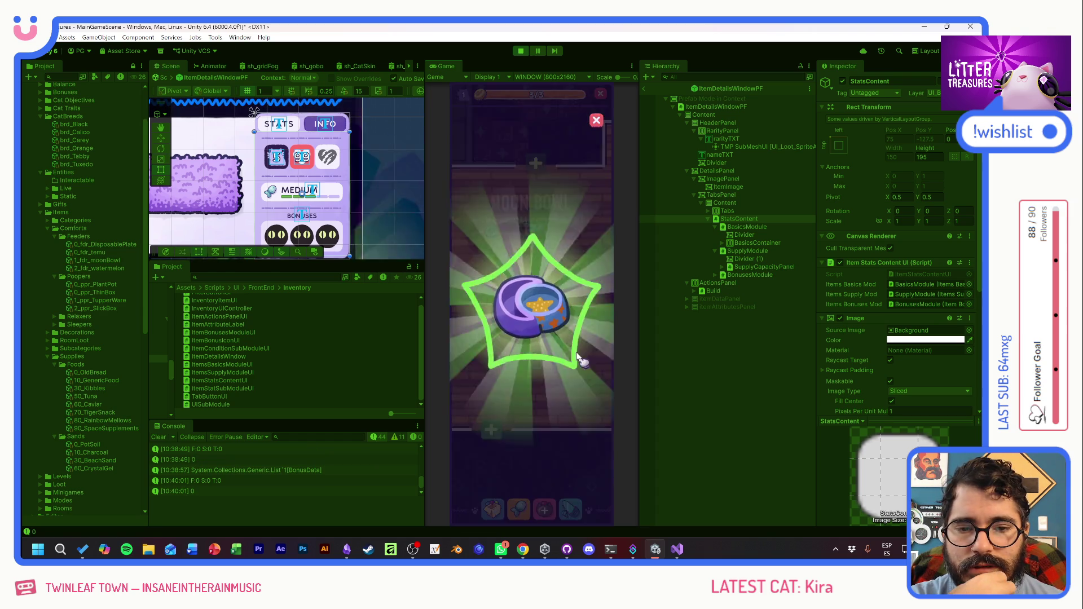
- Reveal and dismiss the Moon Bowl reward card
left_click(575, 309)
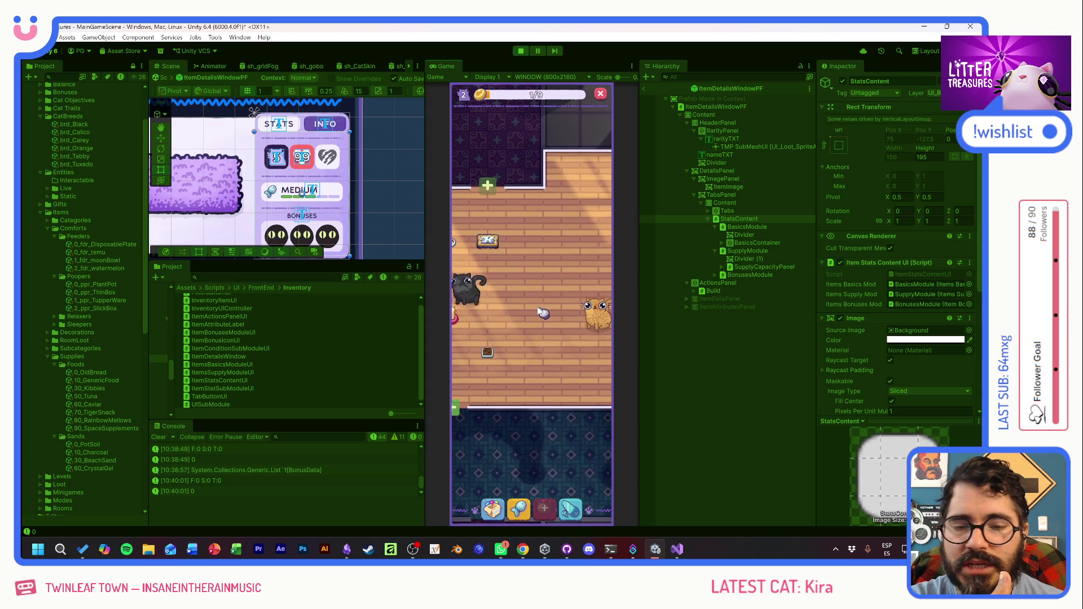
- Check the black cat and pink bowl, scoop the litter pile, and close the Patched Pillow reward
left_click(506, 290)
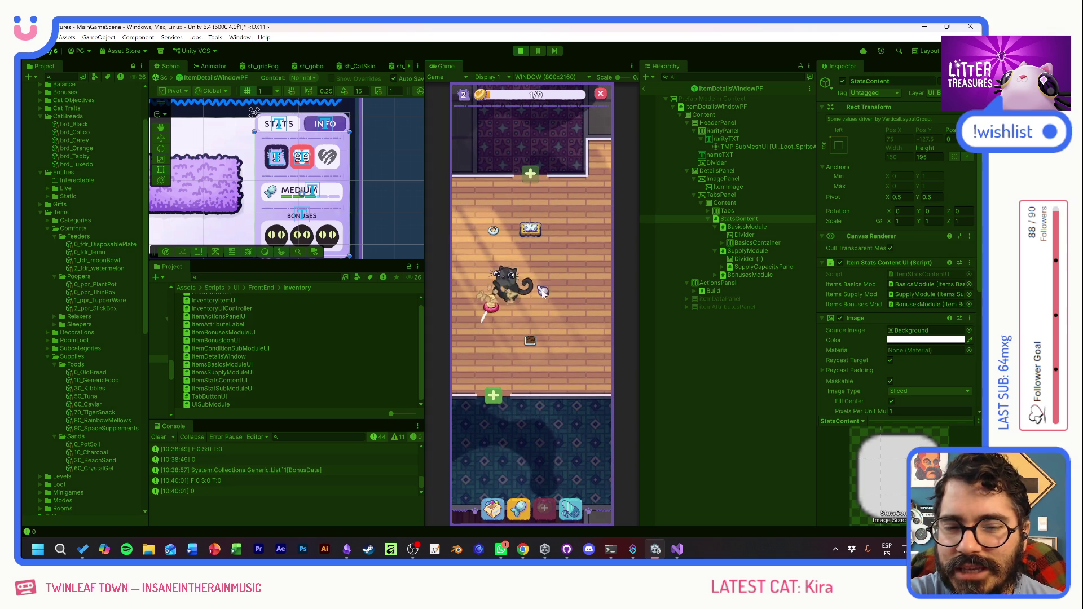
left_click(556, 305)
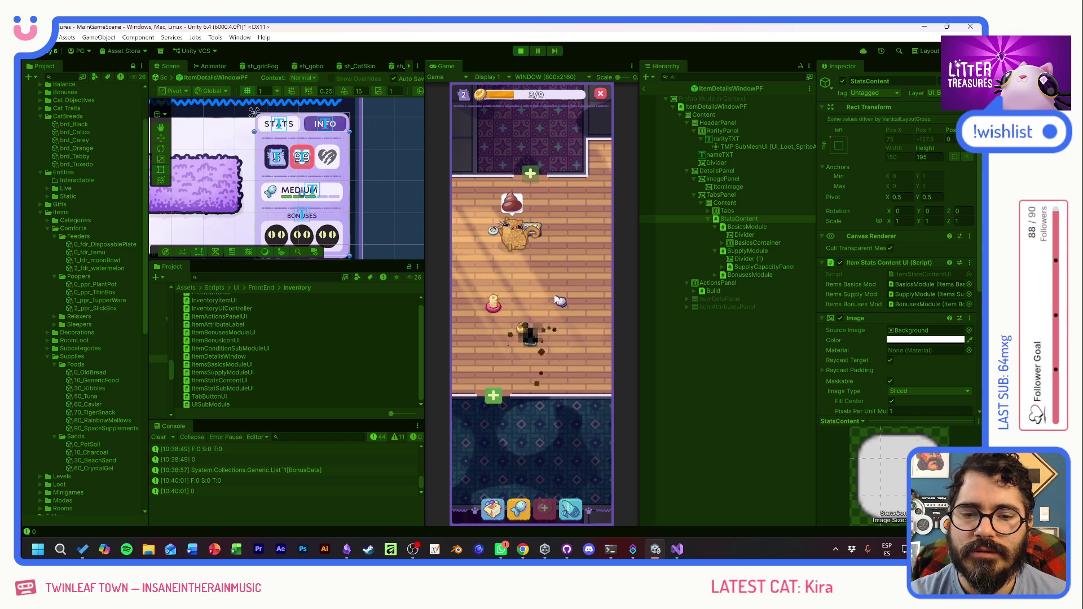
left_click(531, 337)
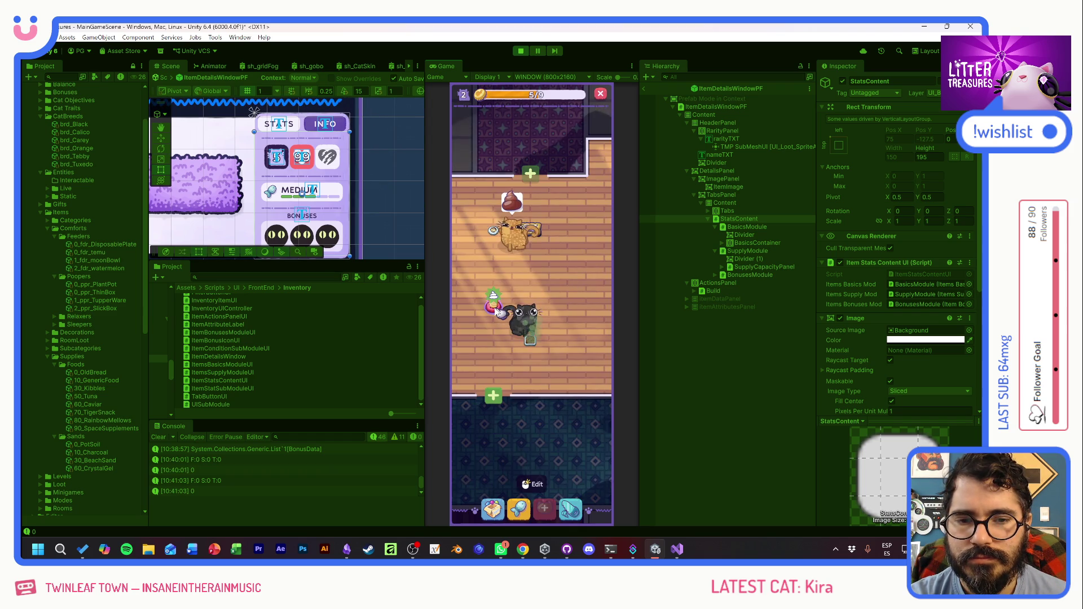
left_click(495, 305)
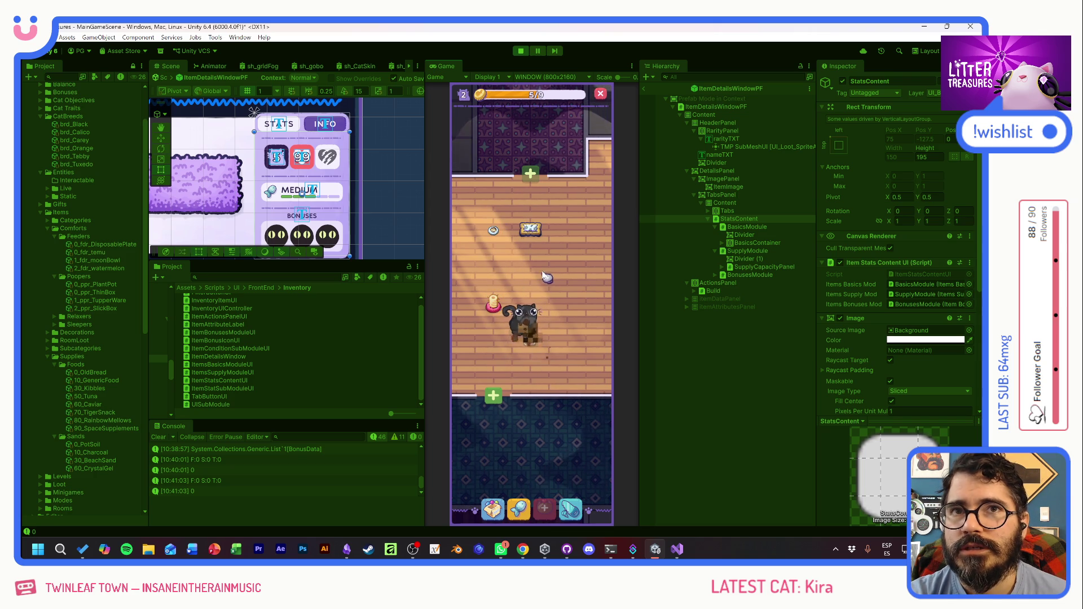
left_click(564, 254)
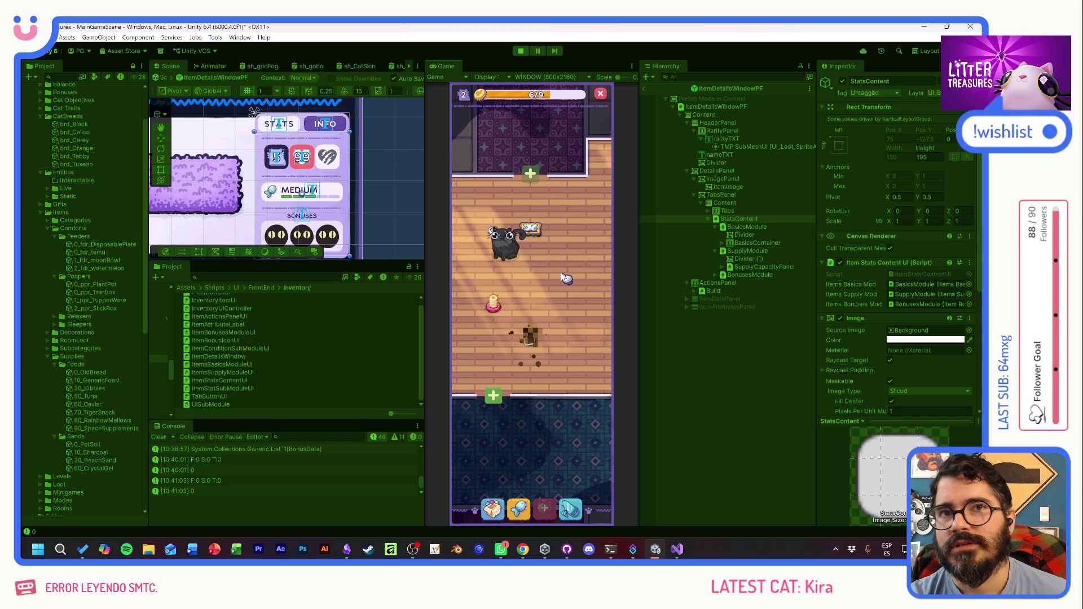
left_click(533, 341)
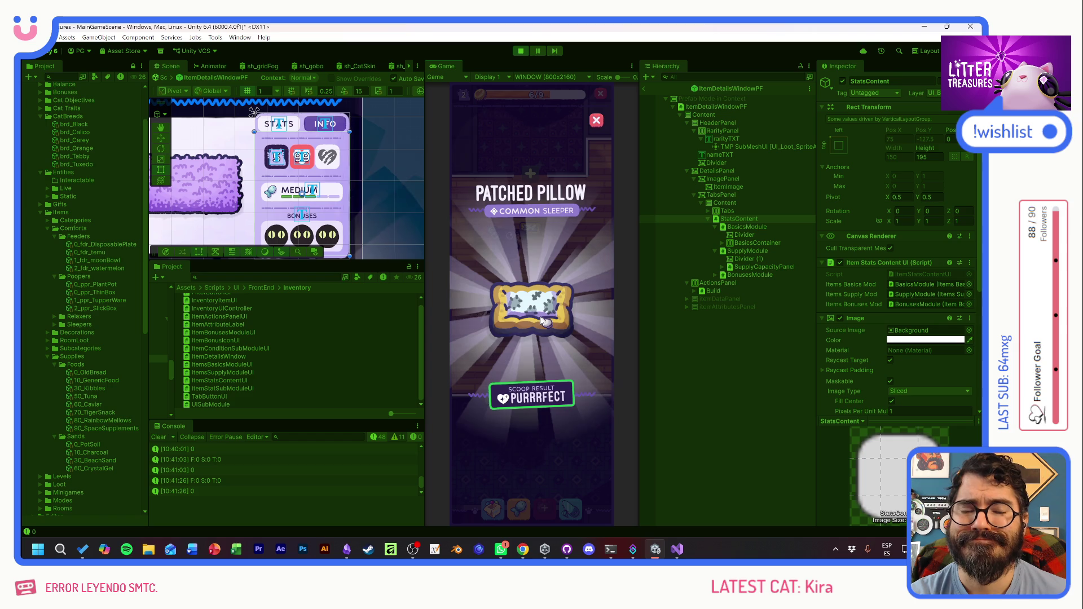
left_click(556, 313)
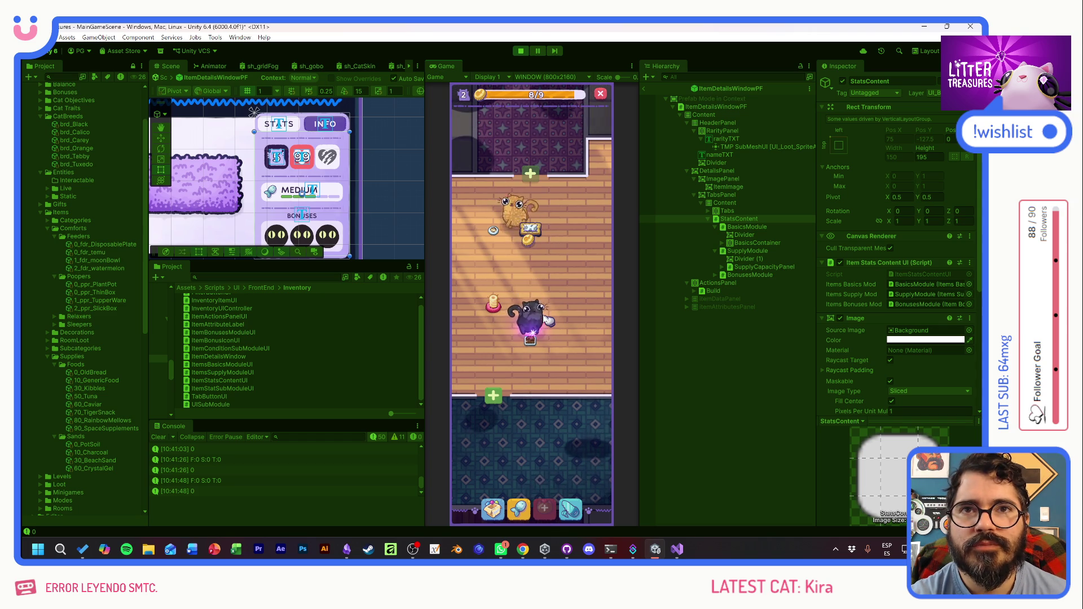
- Scoop the litter item to collect its reward, adjusting the room view slightly
left_click(533, 339)
left_click(531, 336)
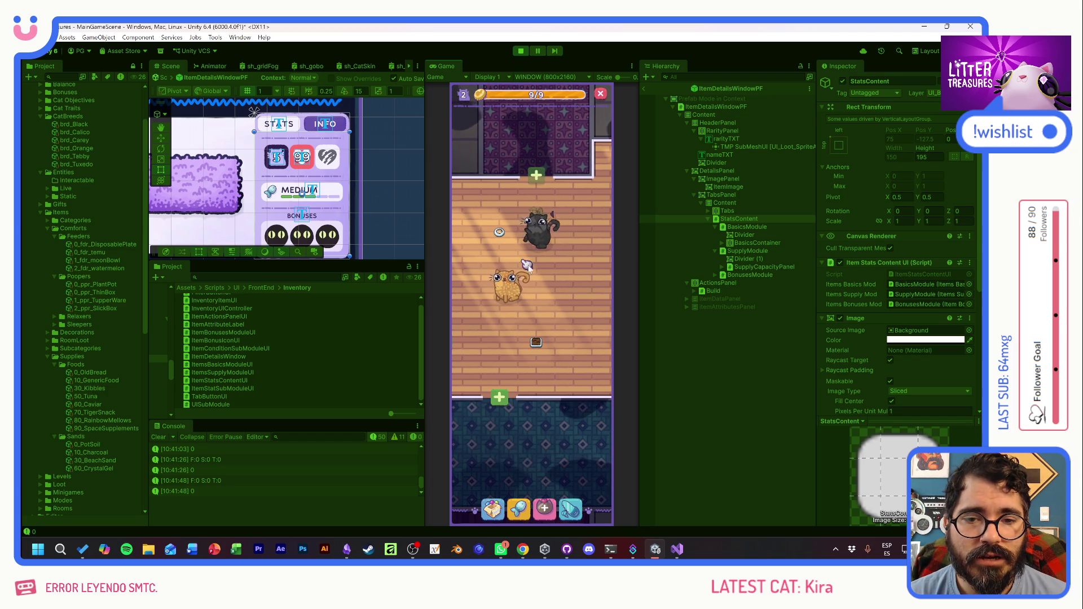
scroll(538, 282, "up", 1)
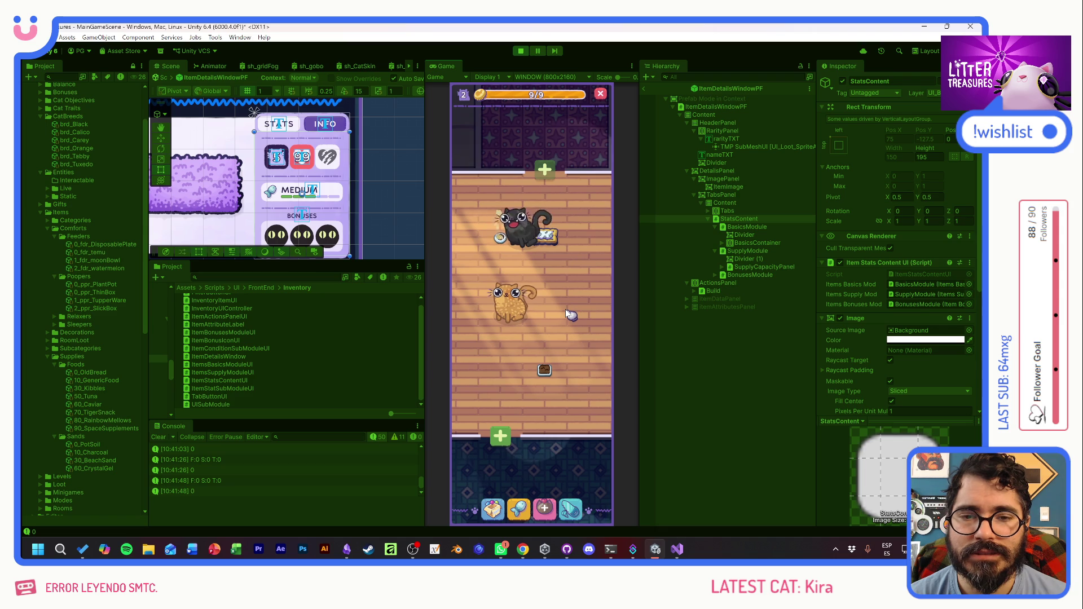
left_click_drag(565, 310, 560, 310)
scroll(565, 314, "down", 3)
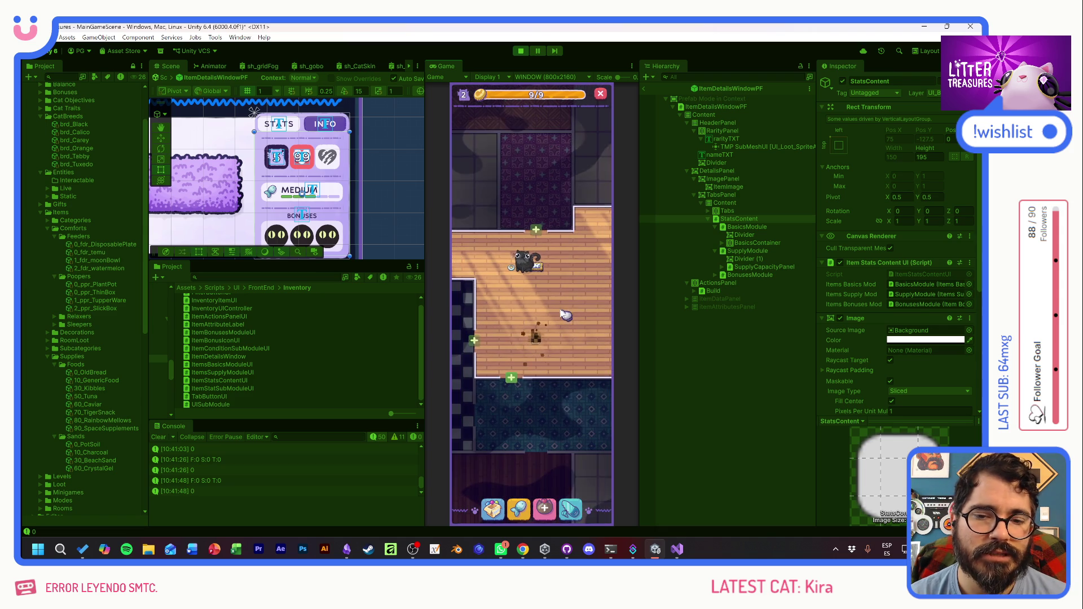
scroll(566, 294, "up", 2)
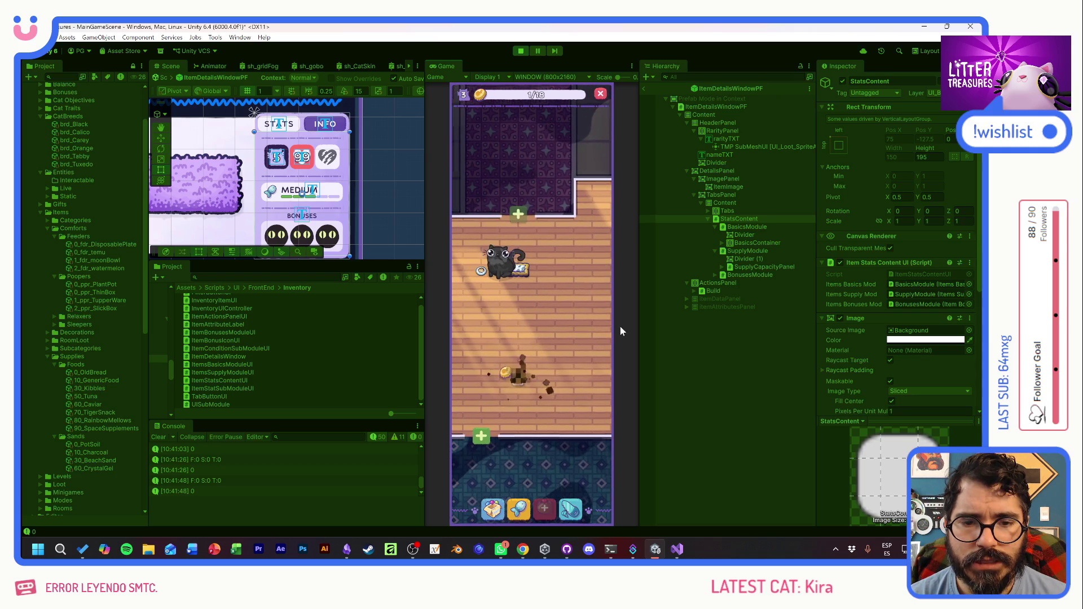
- Pick the Temu Bowl from the inventory and place it on the room floor
left_click(497, 505)
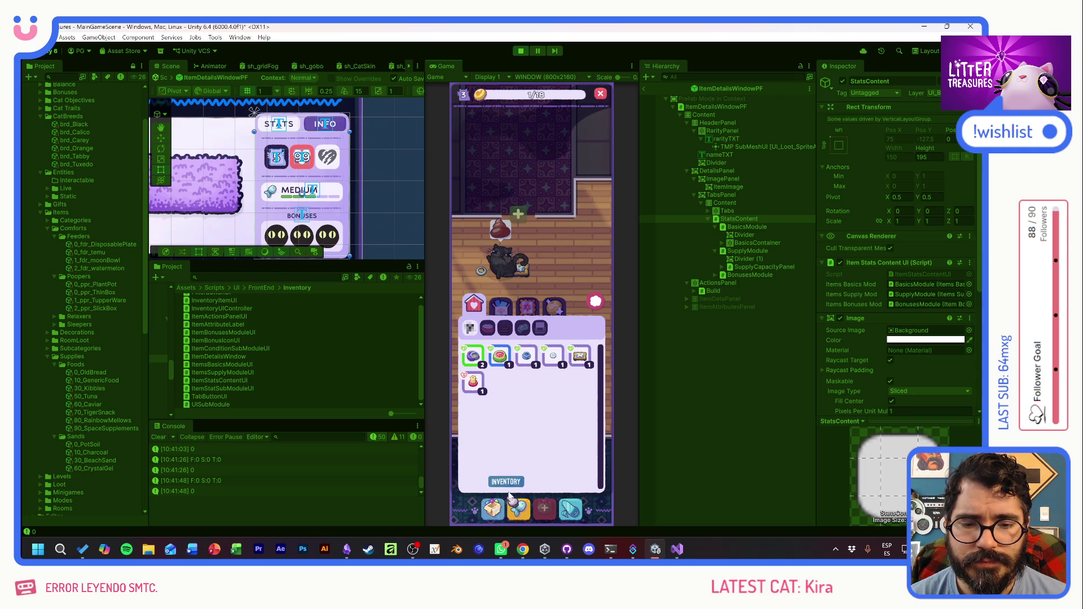
left_click(473, 356)
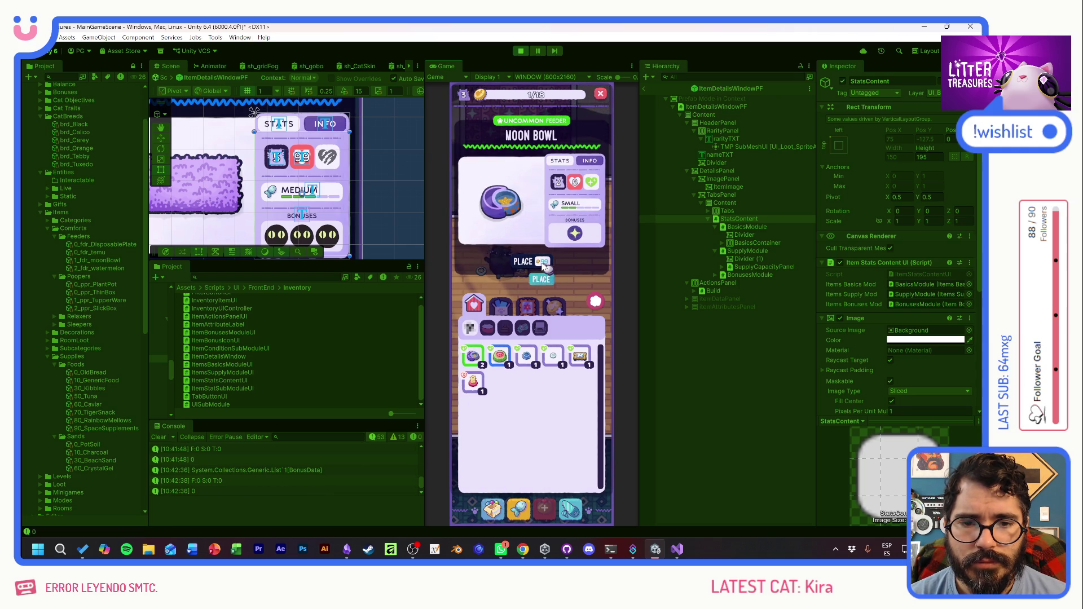
left_click(501, 356)
left_click(526, 356)
left_click(530, 261)
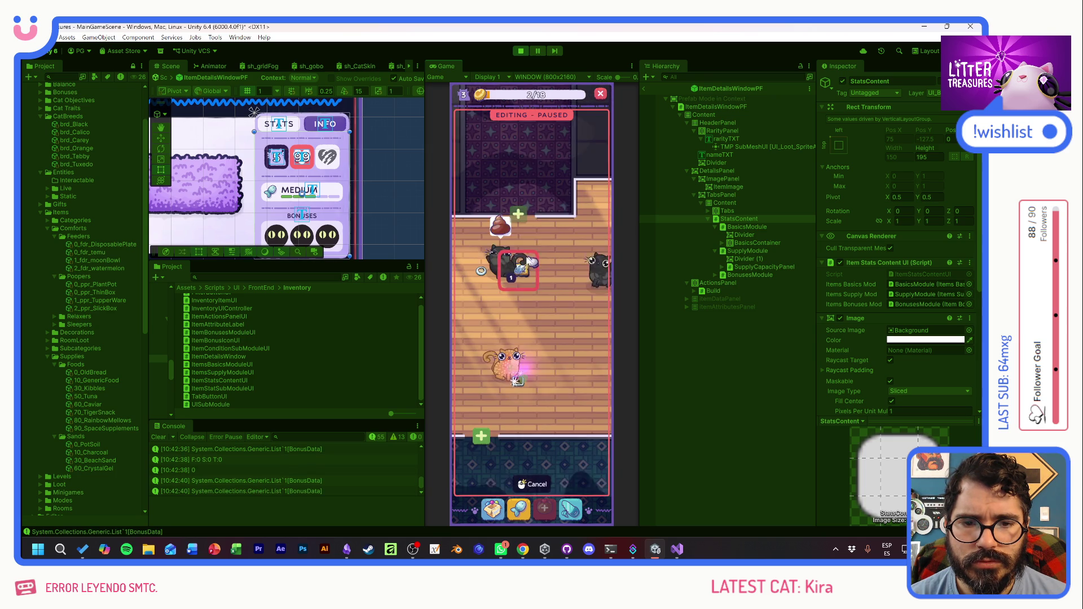
left_click(518, 305)
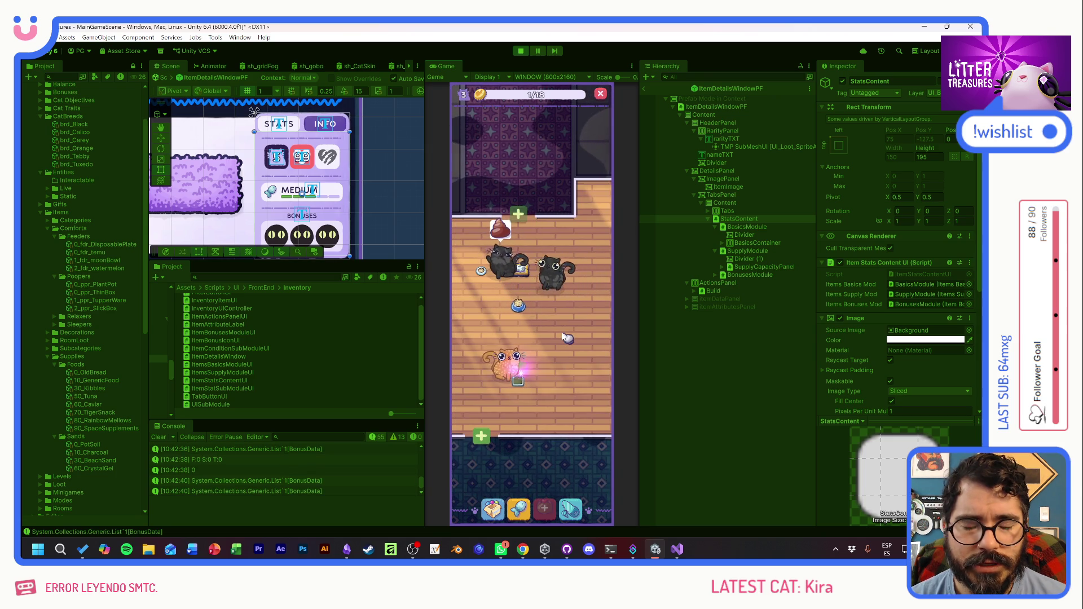
- Check the Temu Bowl and litter box, then scoop the litter box treasure
left_click(520, 306)
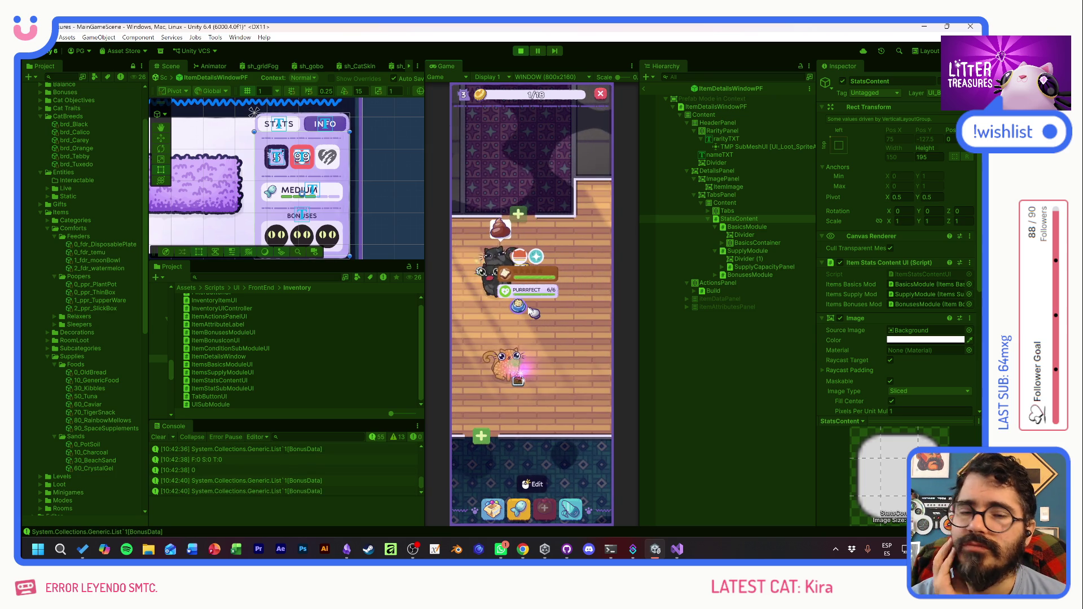
left_click(516, 377)
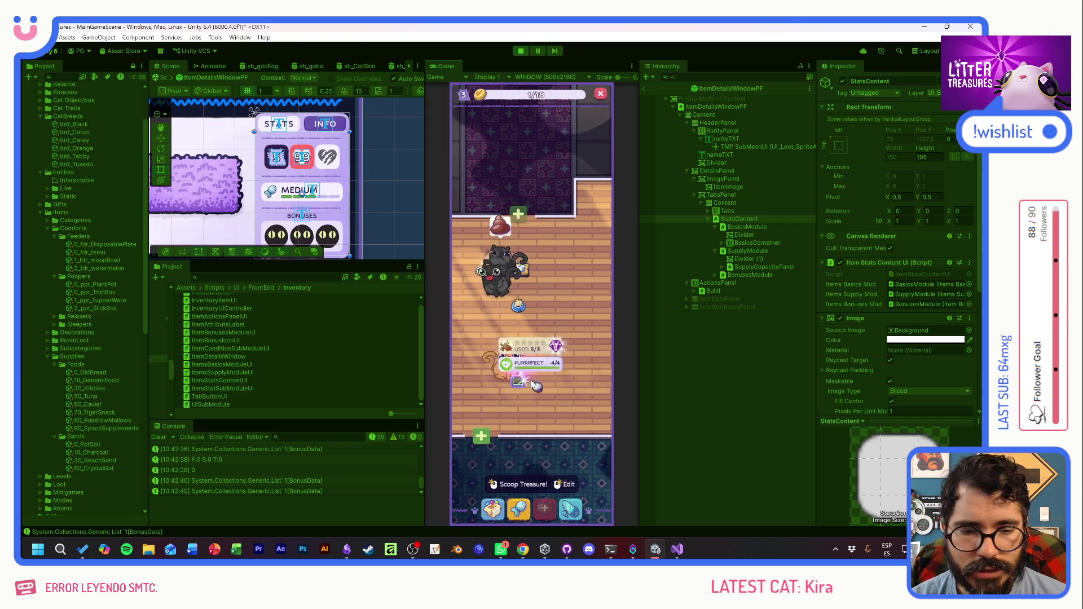
left_click(520, 484)
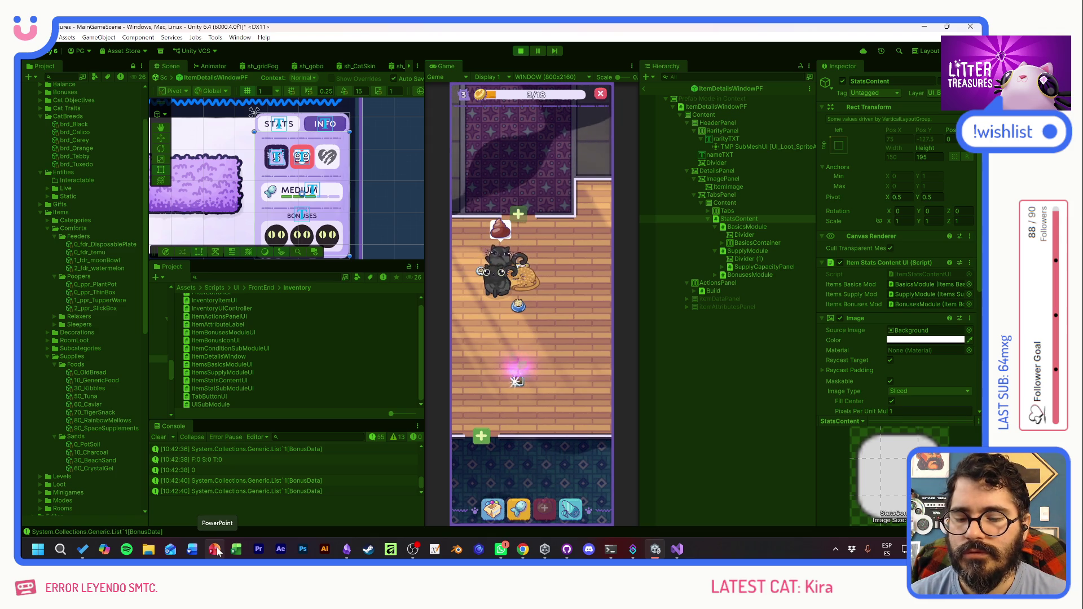
- Open LT_OnePager_All_v1.pptx in PowerPoint, browse its Spanish, English and Japanese slides, then close it
left_click(215, 549)
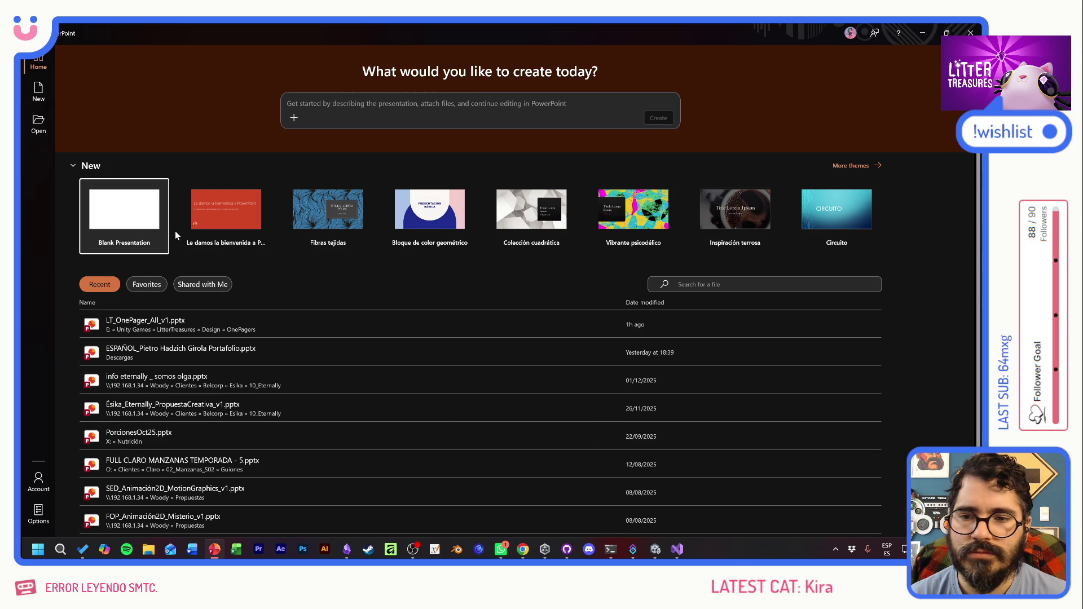
left_click(162, 316)
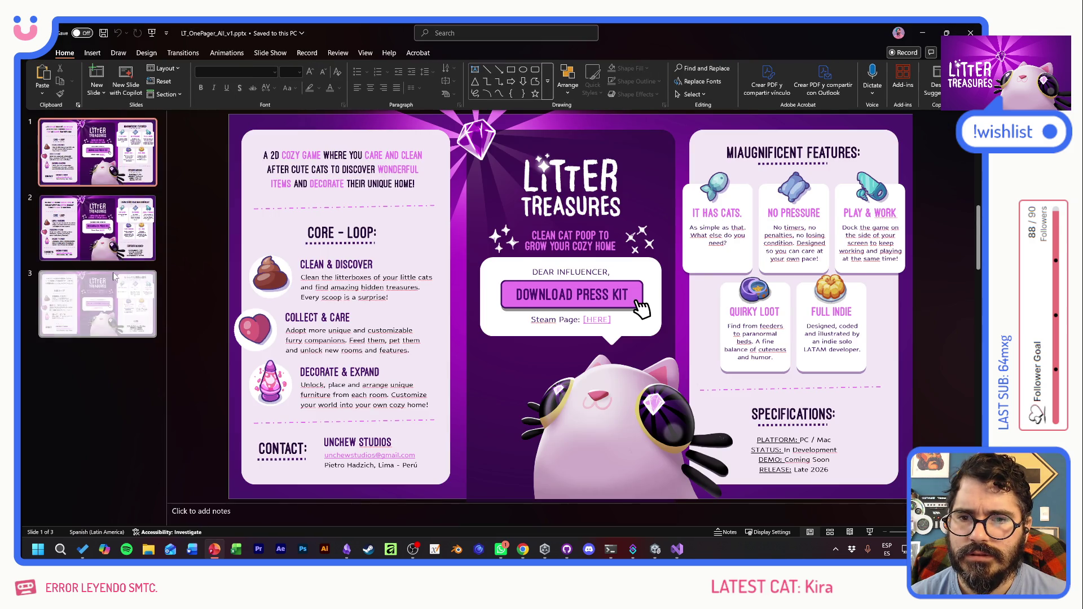
left_click(113, 256)
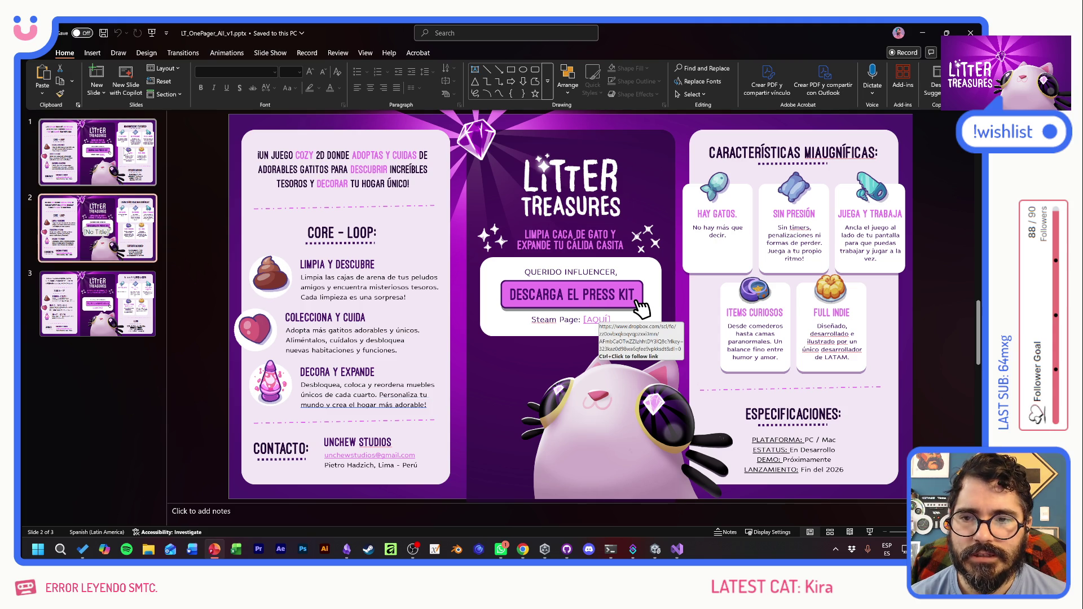
left_click(124, 155)
left_click(116, 282)
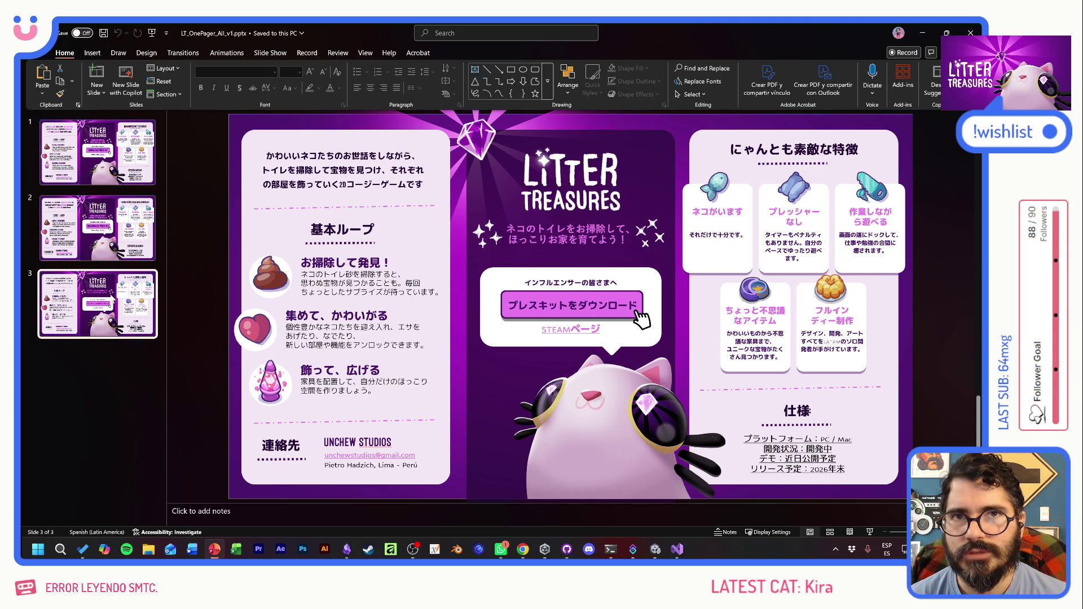
key("Up")
key("Up")
key("Down")
key("Up")
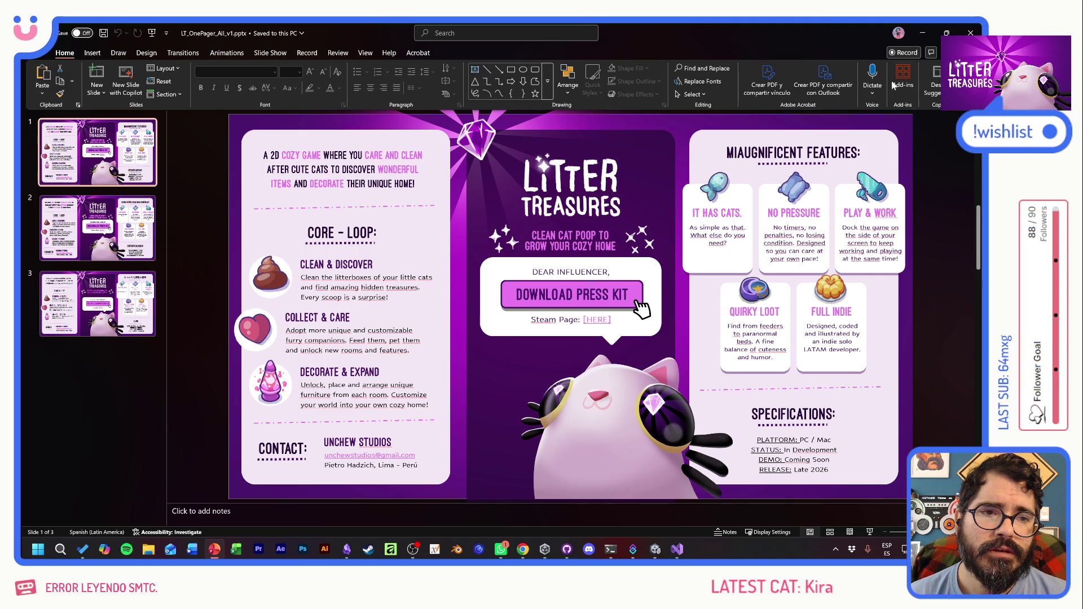
left_click(970, 32)
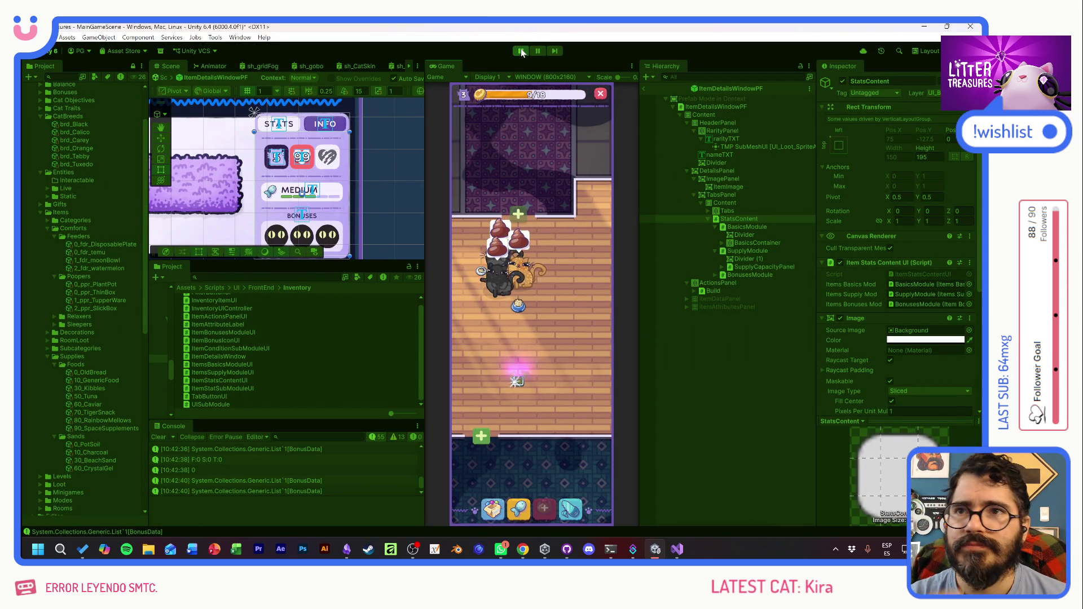
- Stop Play mode so the Game view shows the Watermelon Ceramic Reliq details window
left_click(521, 51)
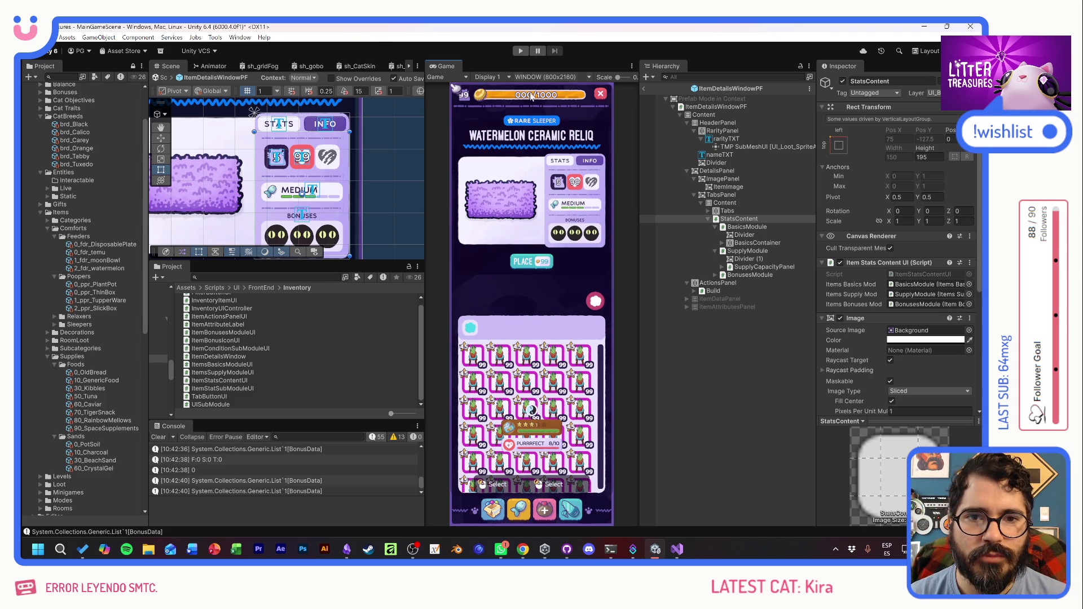
- Enter Play mode and compare the Thin Sand Box and Scratch Pile details in the inventory
left_click(520, 52)
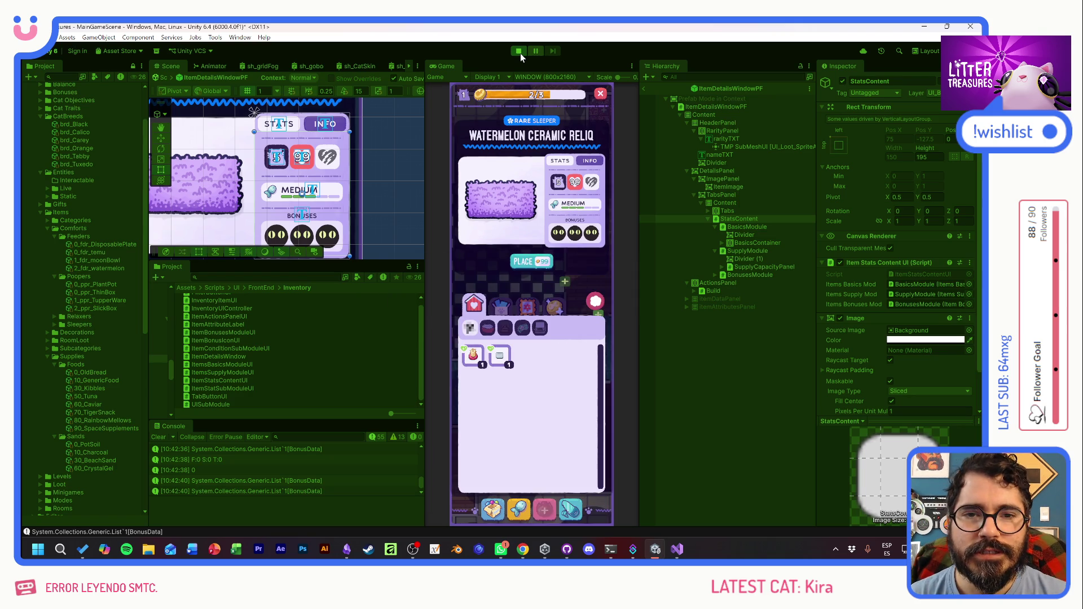
left_click(500, 355)
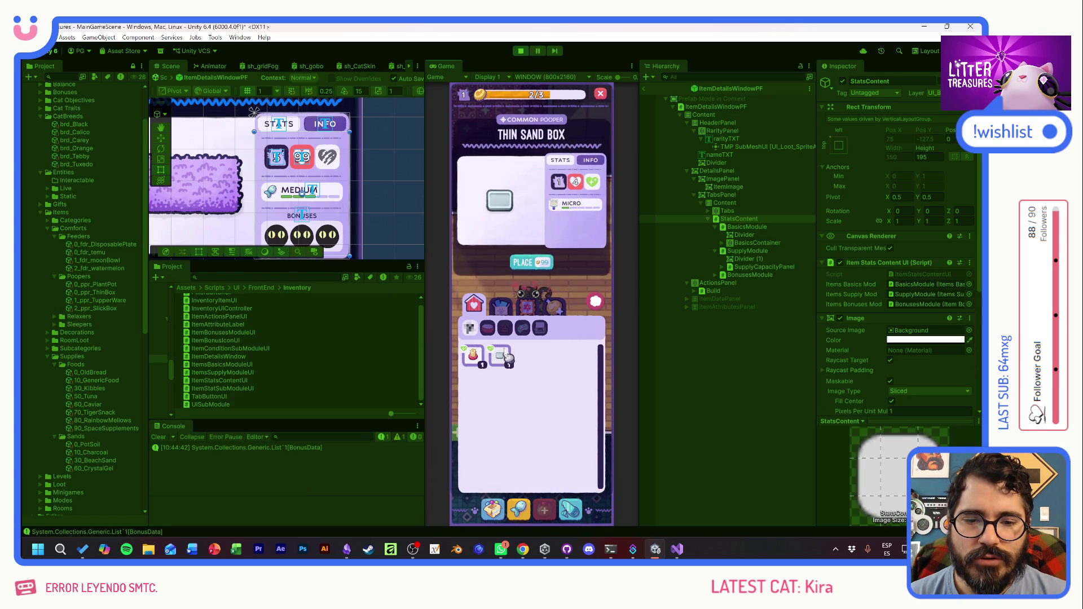
left_click(473, 356)
left_click(500, 355)
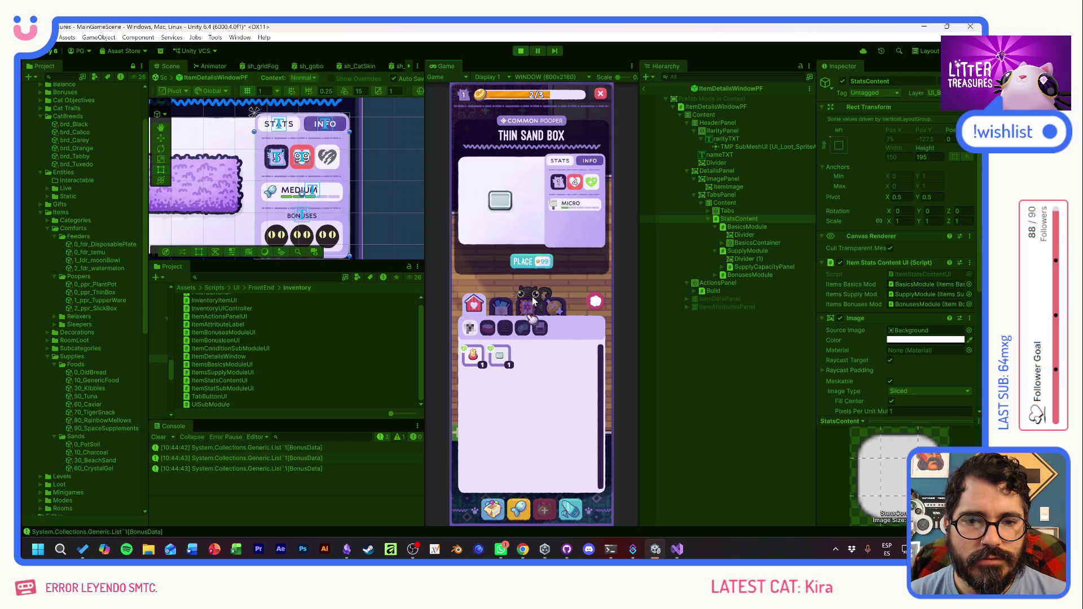
left_click(533, 261)
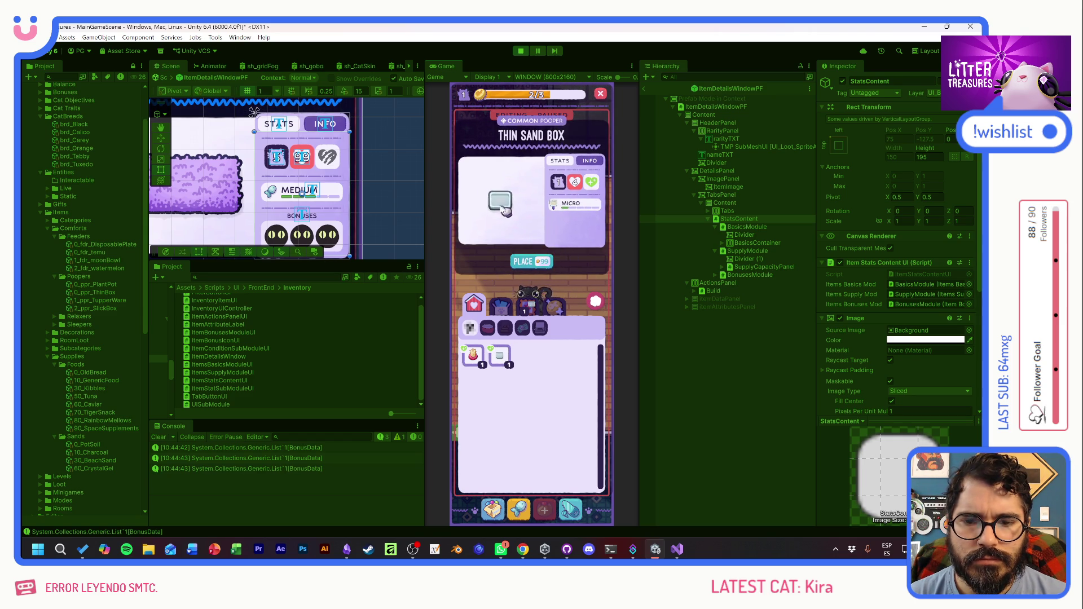
left_click(595, 301)
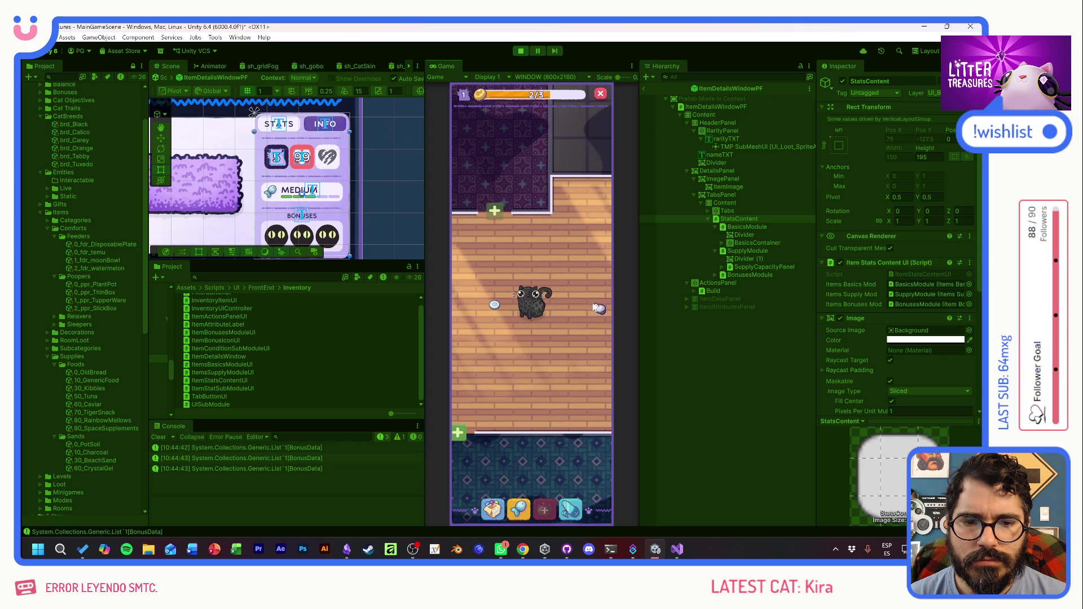
- Place the Thin Sand Box on the room floor, then close Kira's card
left_click(492, 510)
left_click(501, 359)
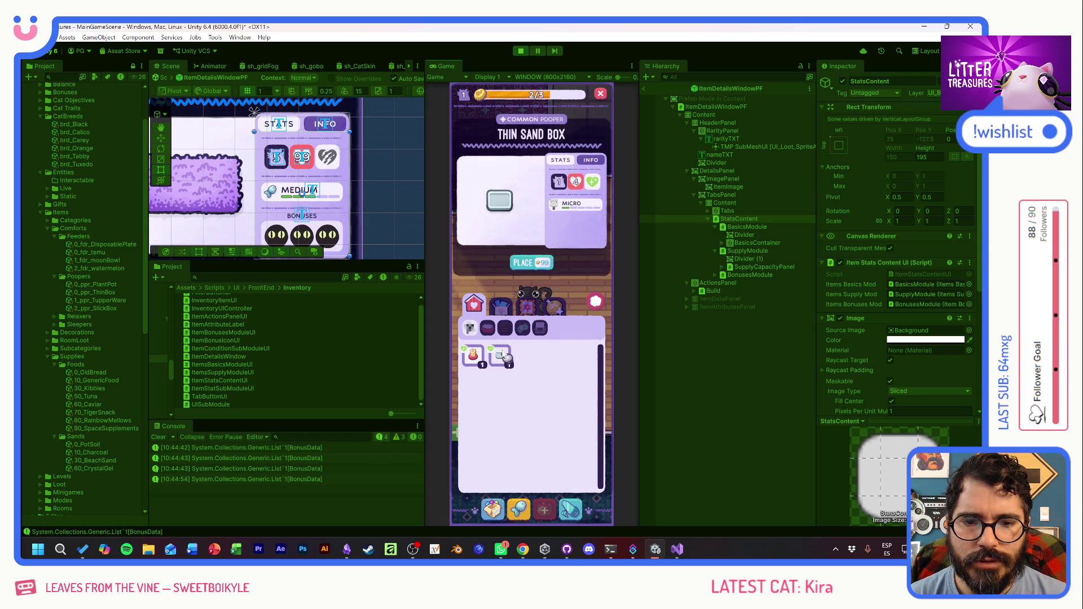
left_click(530, 259)
left_click_drag(532, 270, 534, 353)
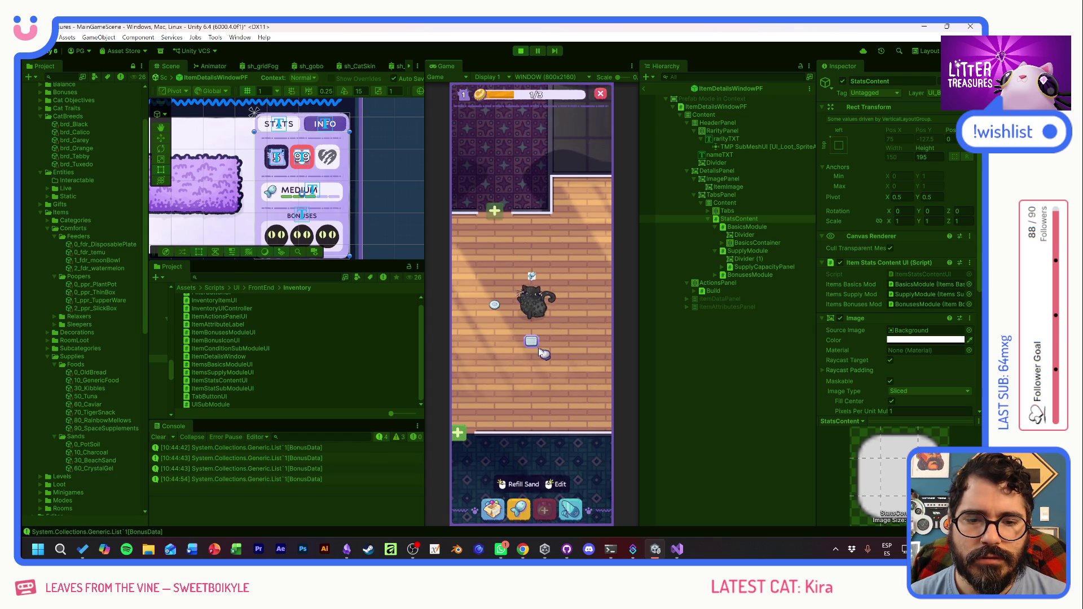
left_click(514, 484)
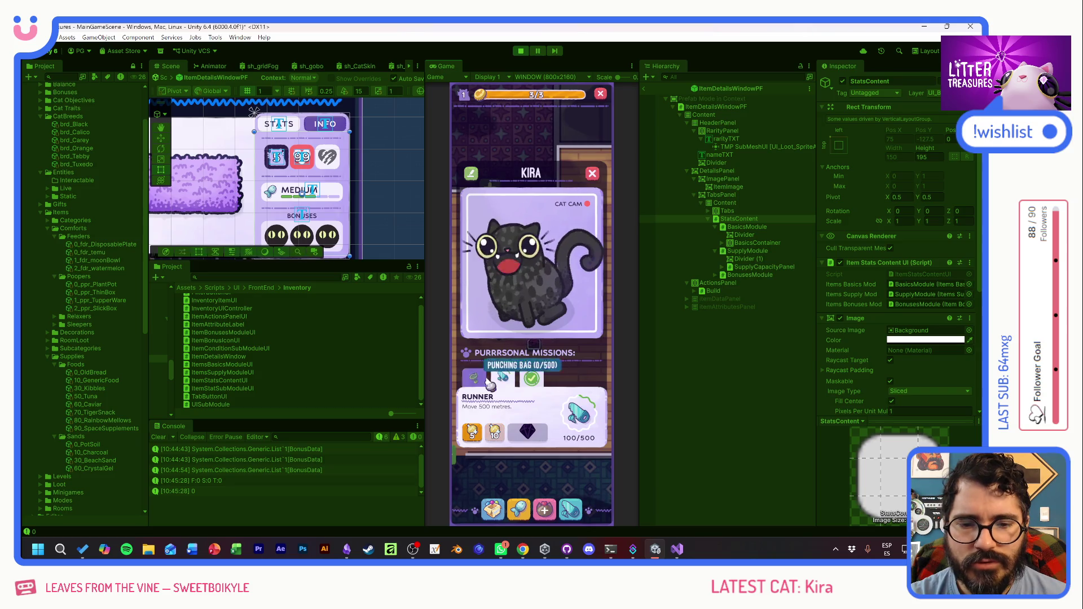
left_click(592, 173)
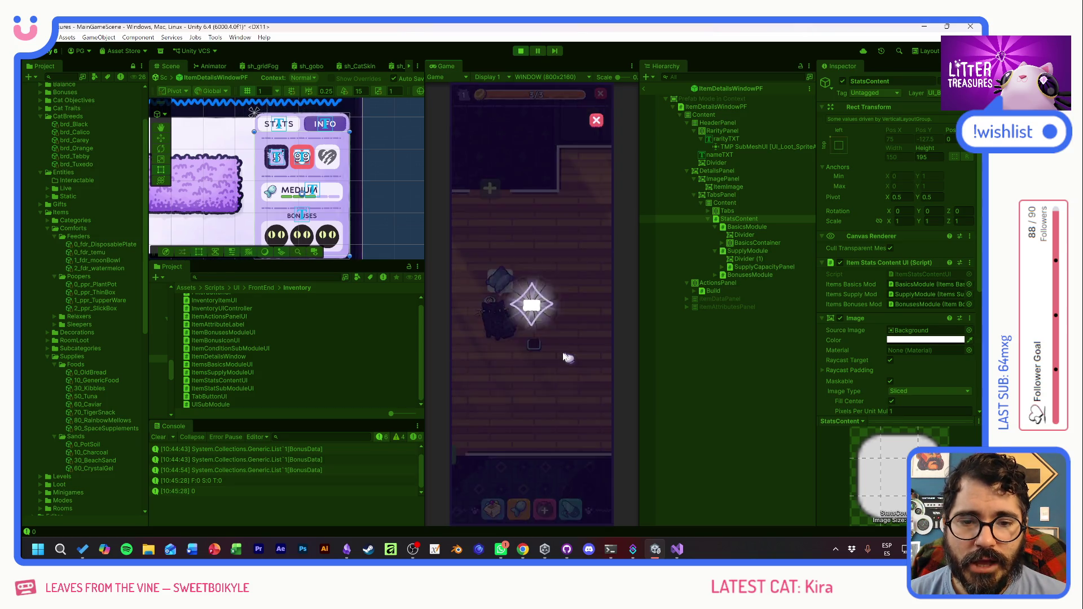
- Play the Scoop the Treasure minigame, stop Play mode, and select ItemDetailsWindowPF
left_click(526, 293)
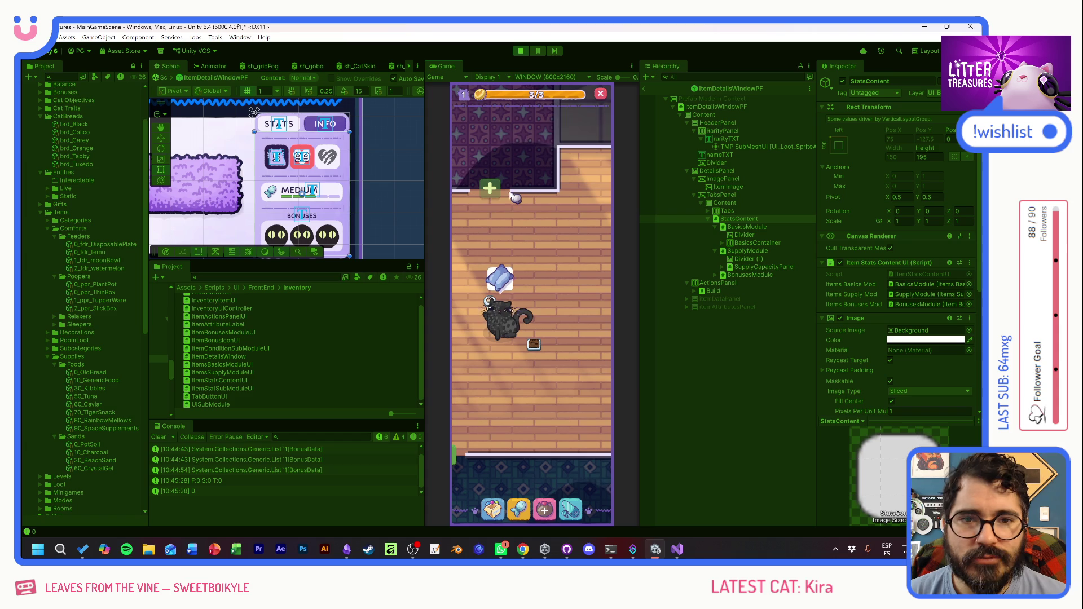
left_click(523, 50)
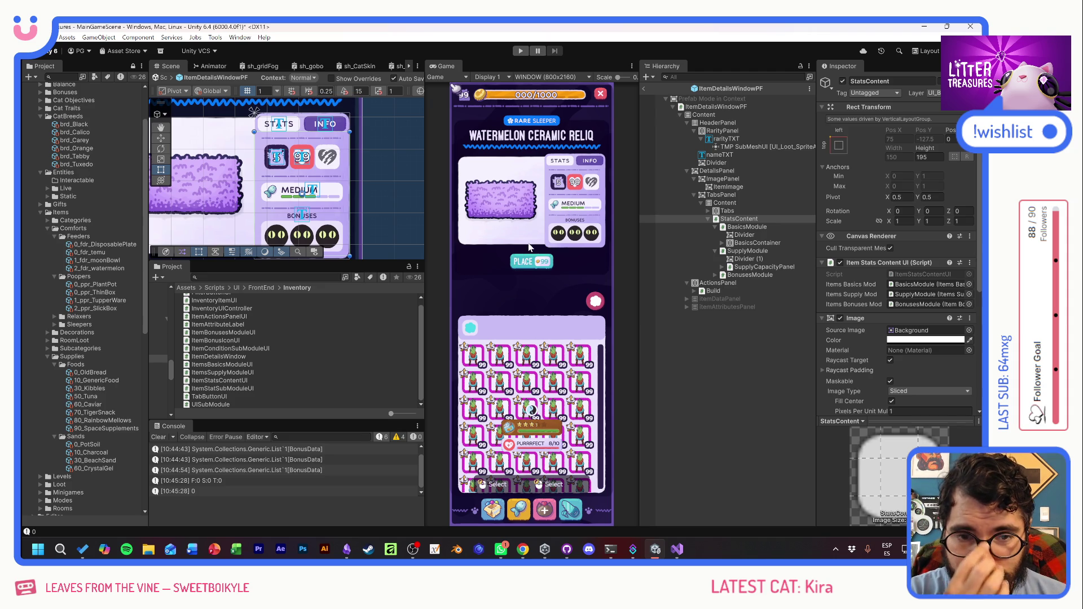
left_click_drag(309, 187, 322, 187)
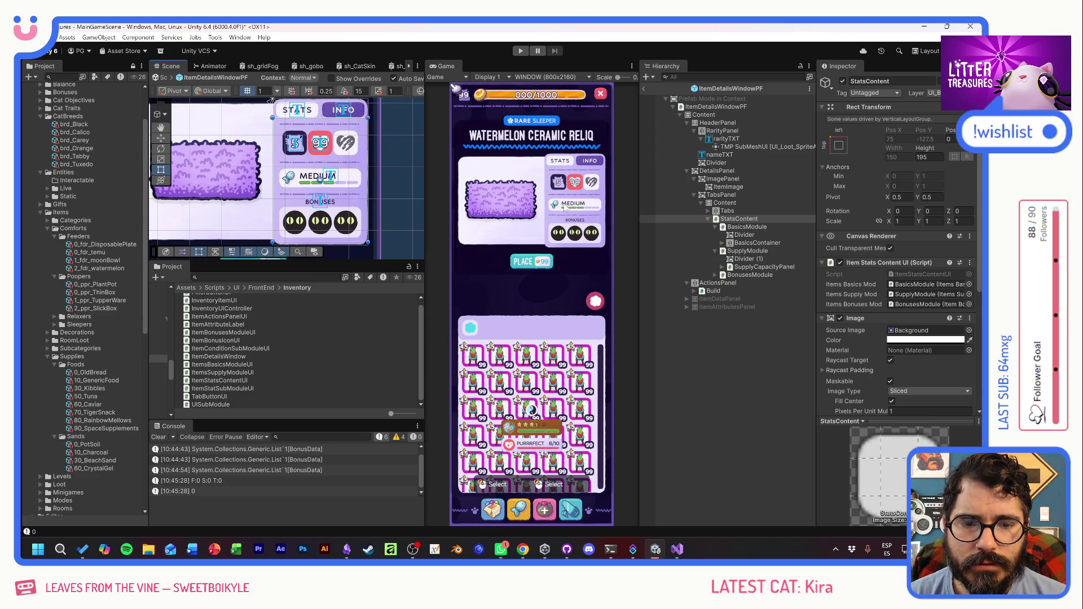
left_click(286, 176)
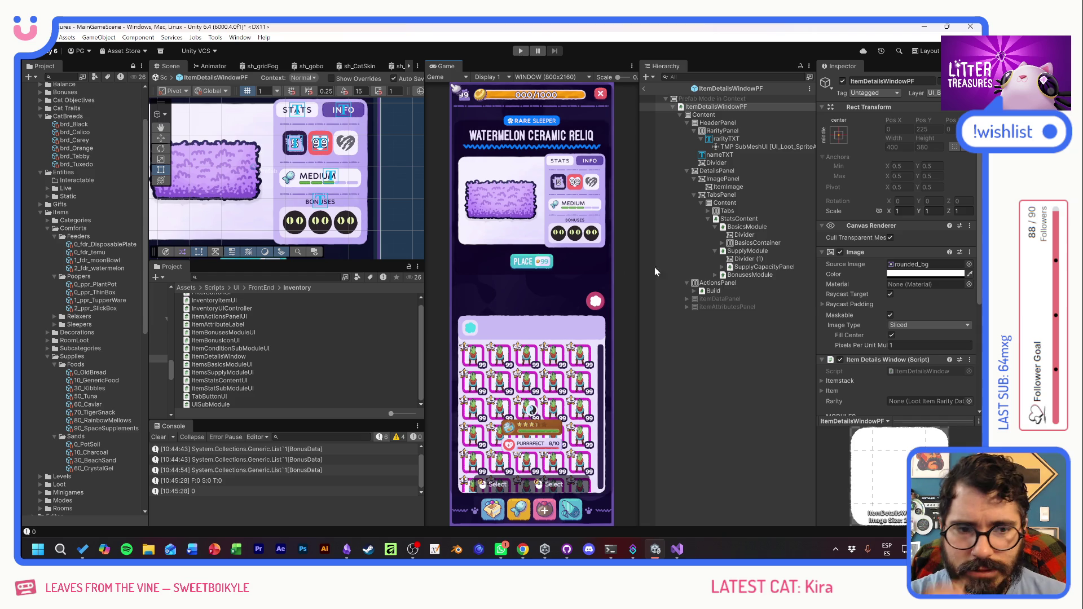
- Duplicate SupplyModule, rename the copy QualityModule, and expand it in the Hierarchy
left_click(715, 251)
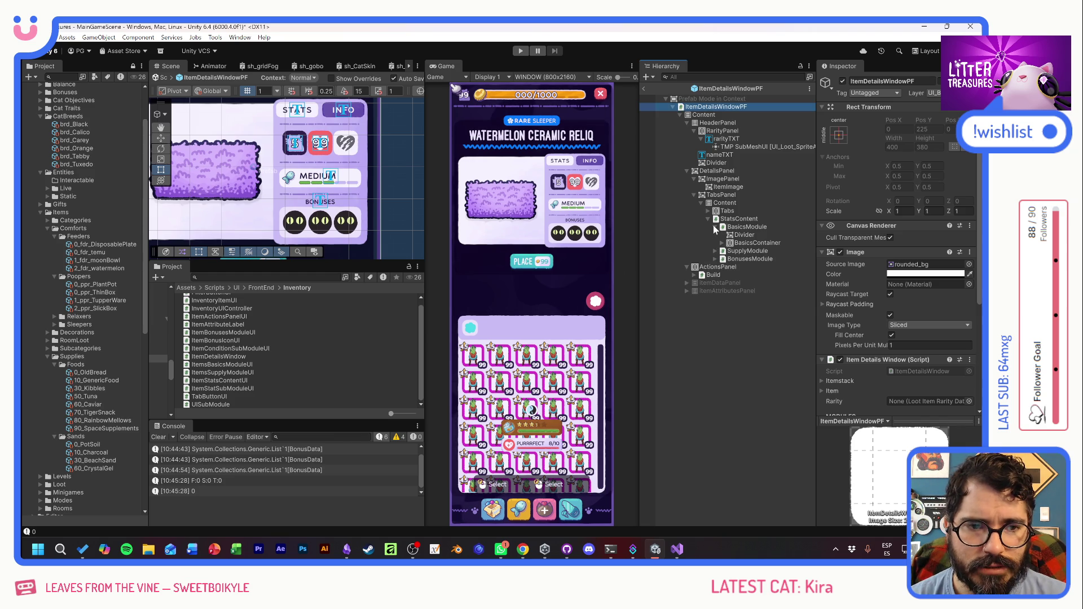
left_click(715, 226)
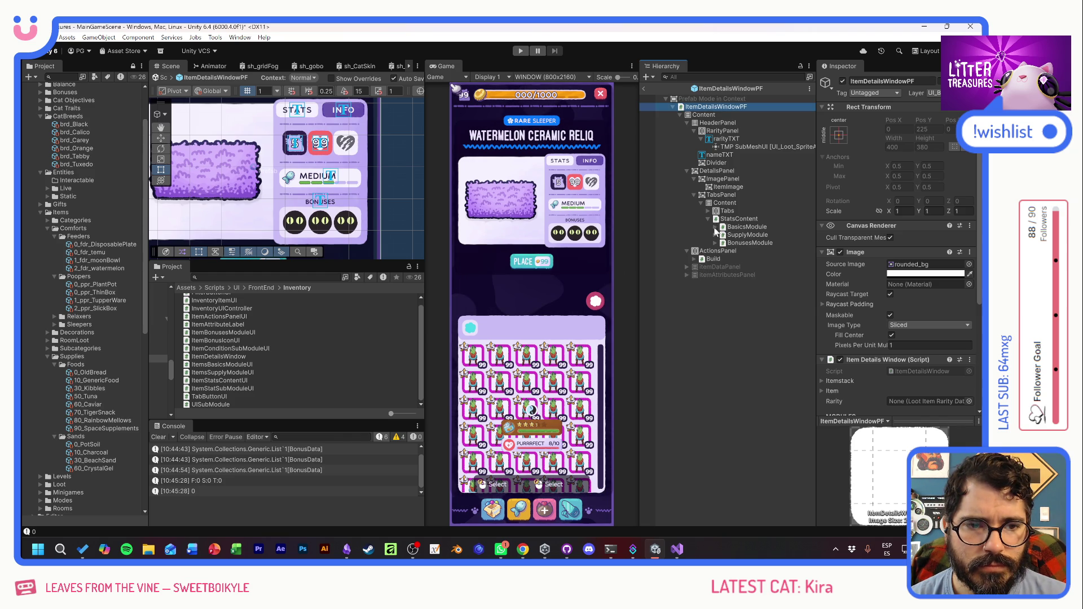
left_click(733, 236)
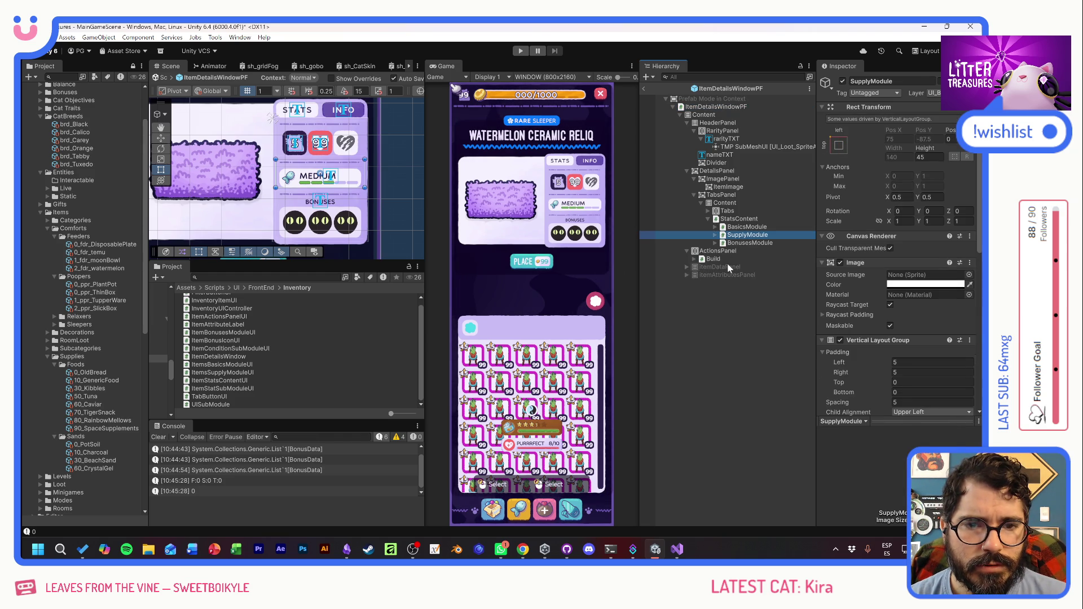
key("ctrl+d")
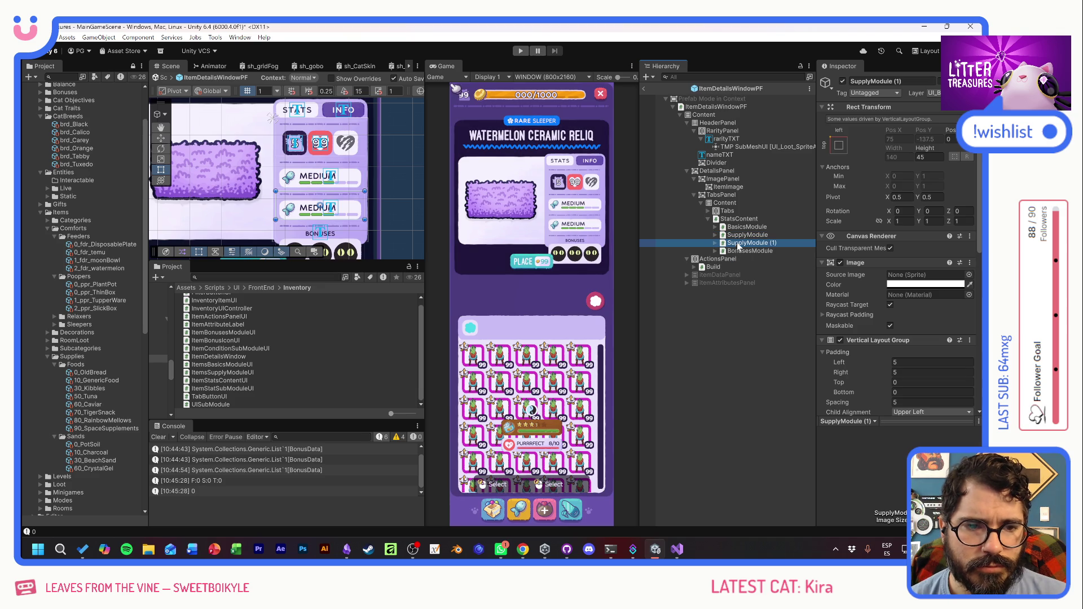
key("F2")
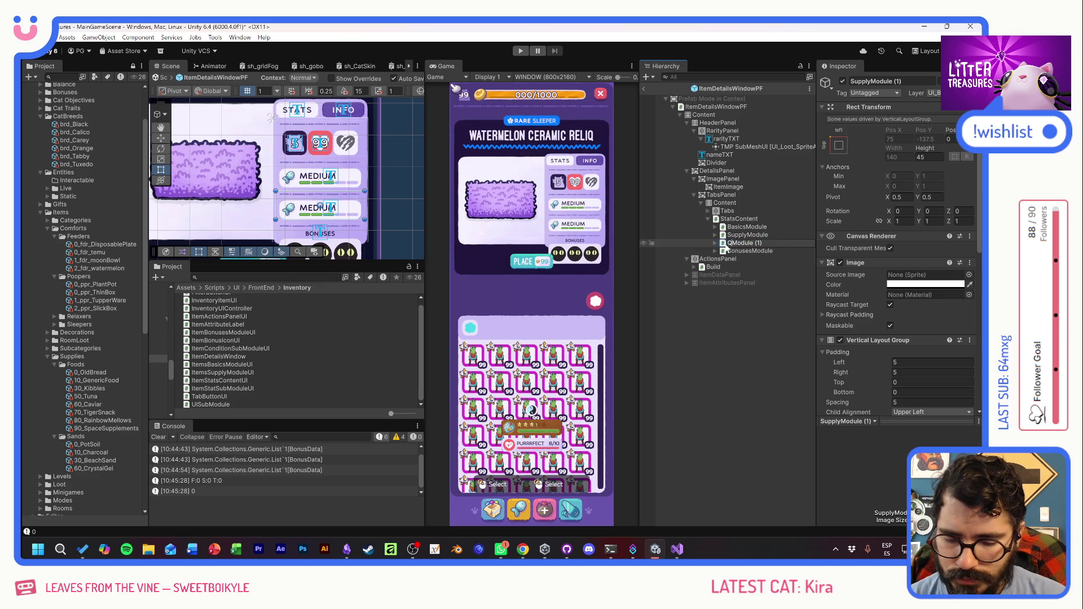
type("Quality")
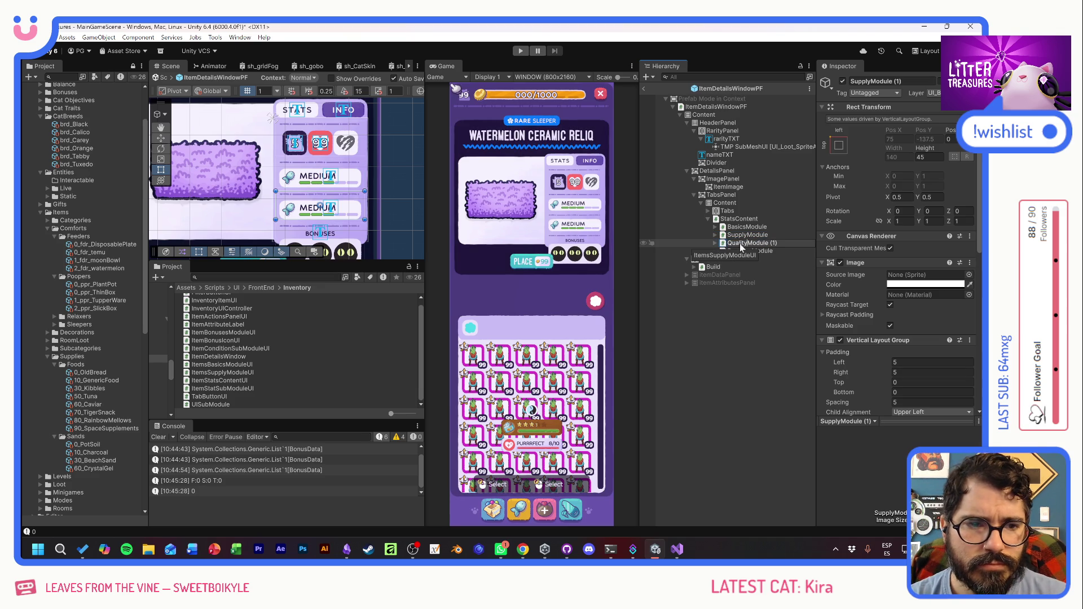
key("End")
key("BackSpace")
key("BackSpace")
key("BackSpace")
key("Return")
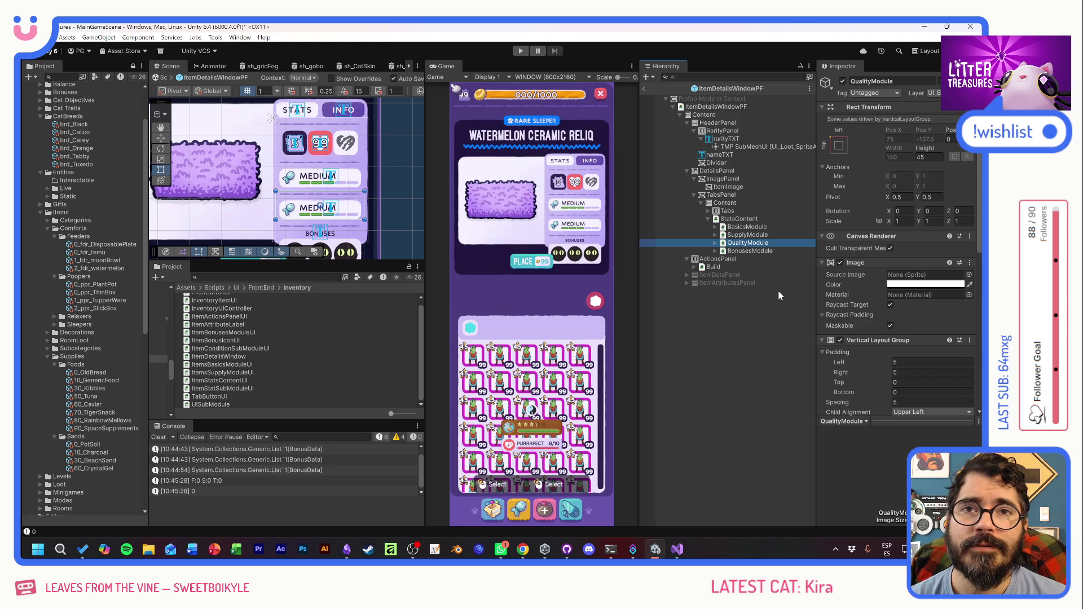
left_click(715, 242)
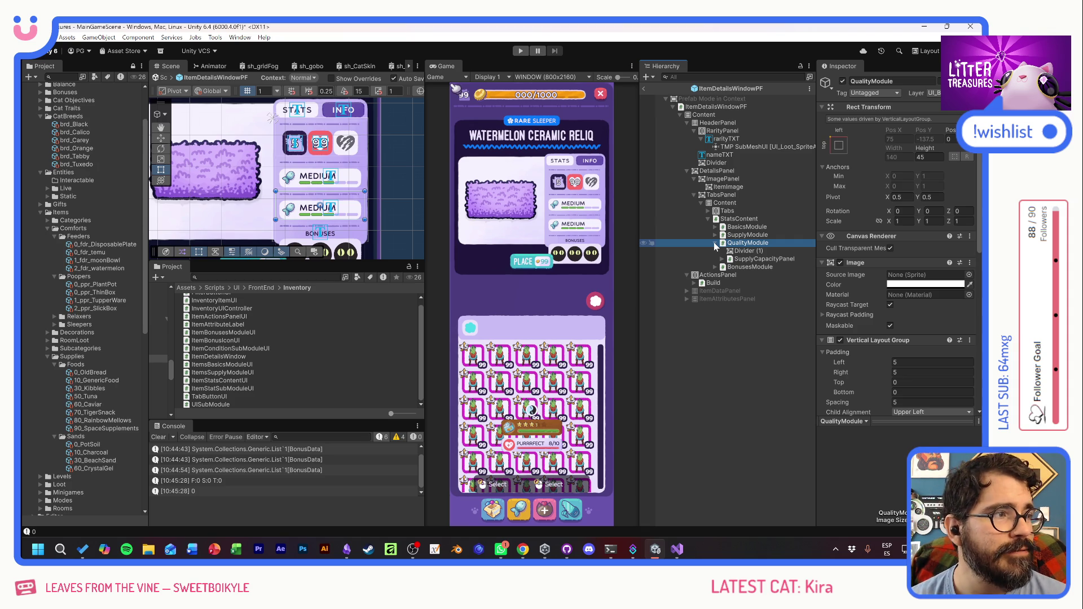
mouse_move(855, 262)
left_mouse_down()
mouse_move(733, 266)
mouse_move(743, 259)
left_mouse_up()
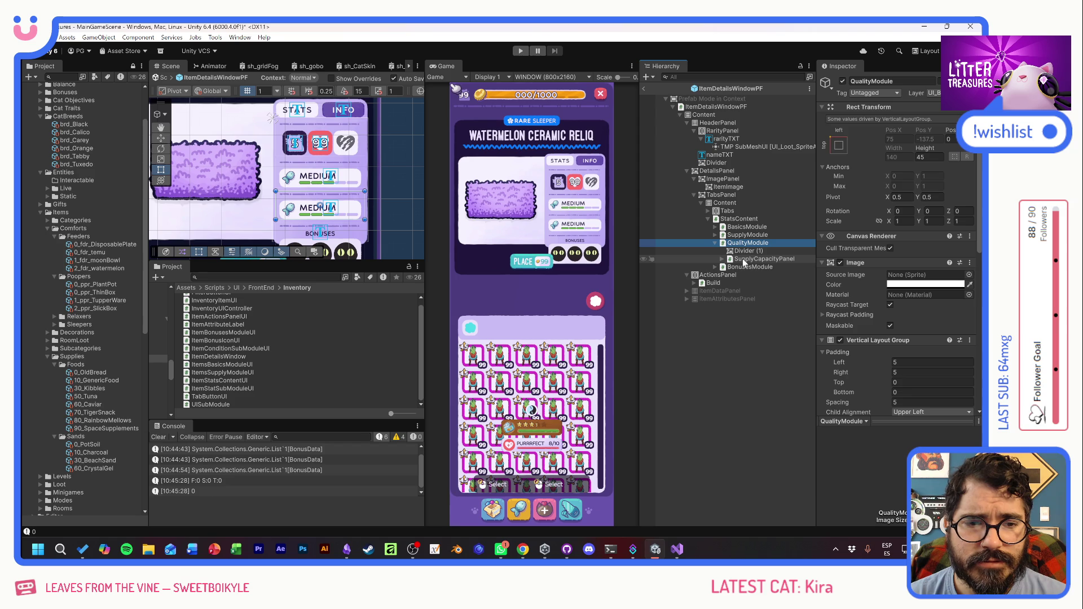
- Remove the Items Supply Module UI component from QualityModule
scroll(868, 335, "down", 4)
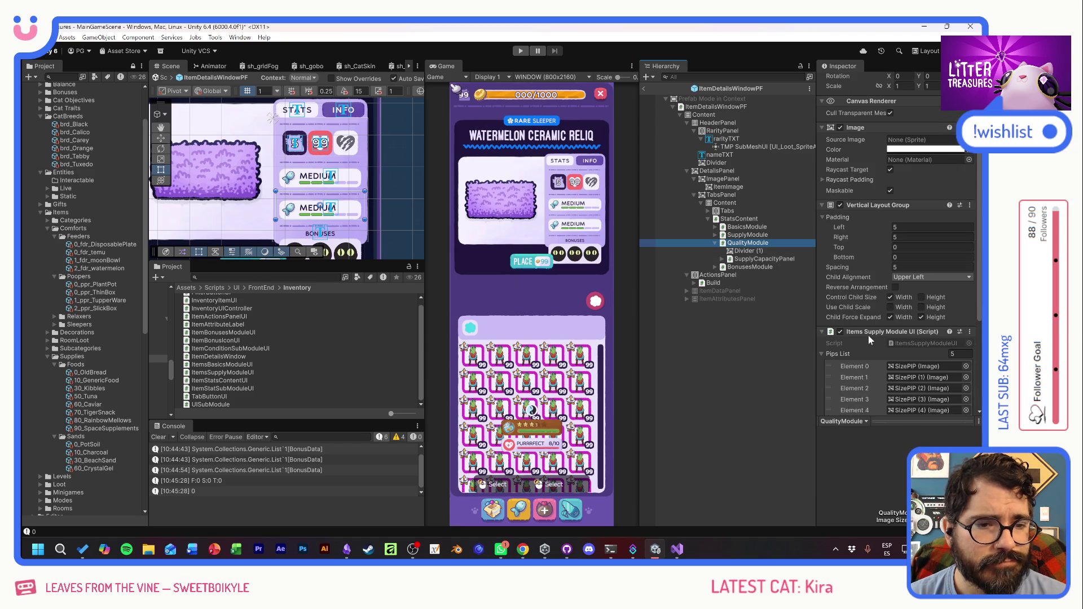
scroll(871, 330, "down", 3)
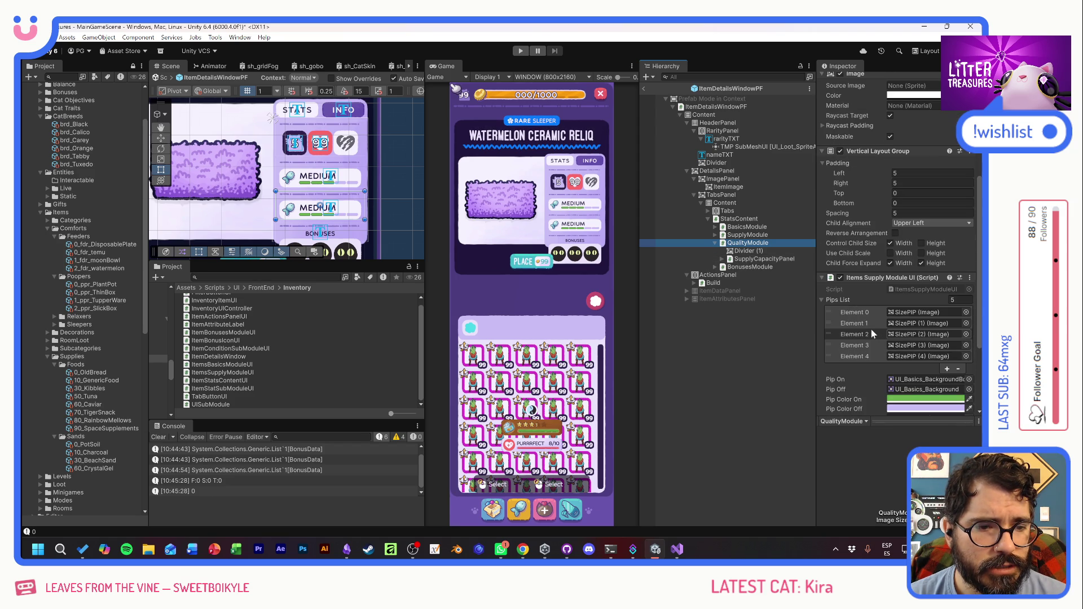
scroll(867, 277, "down", 2)
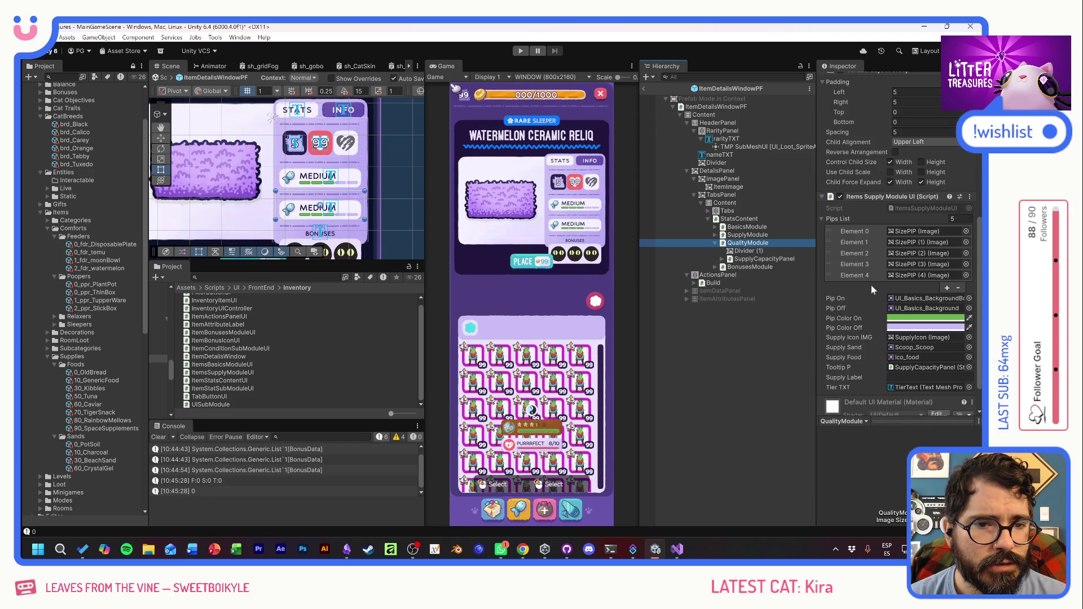
right_click(888, 198)
left_click(903, 218)
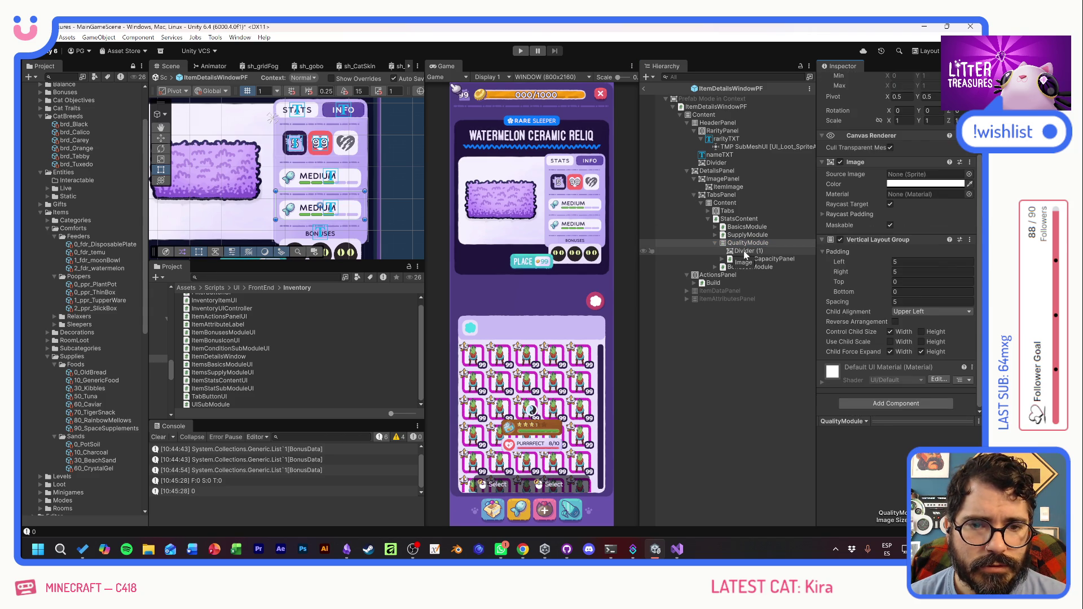
- Deactivate the original SupplyModule, then select TierText inside QualityModule's SupplyCapacityPanel
left_click(765, 235)
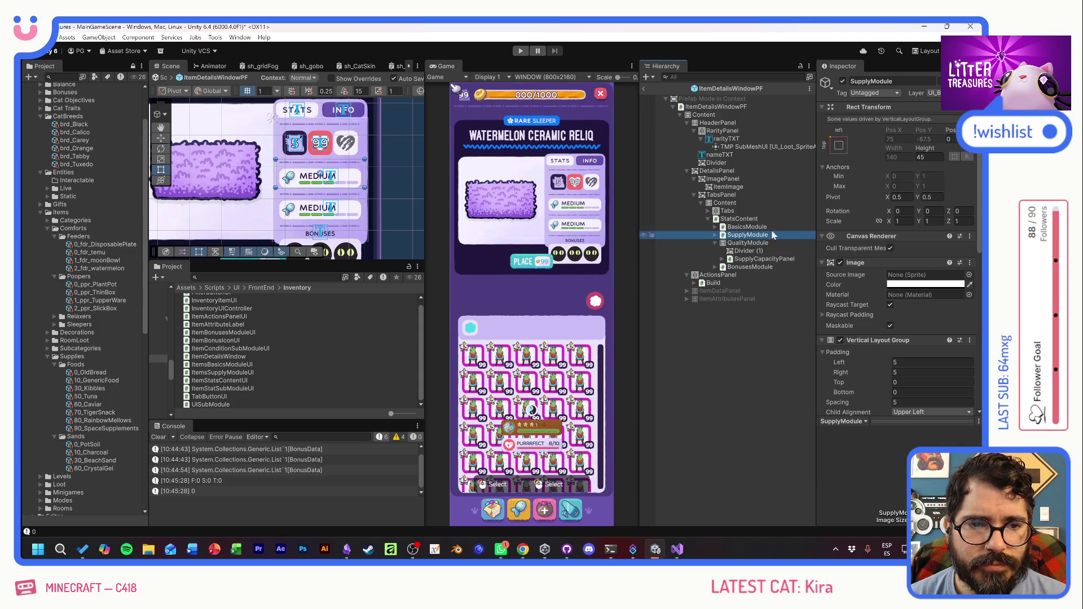
left_click(843, 81)
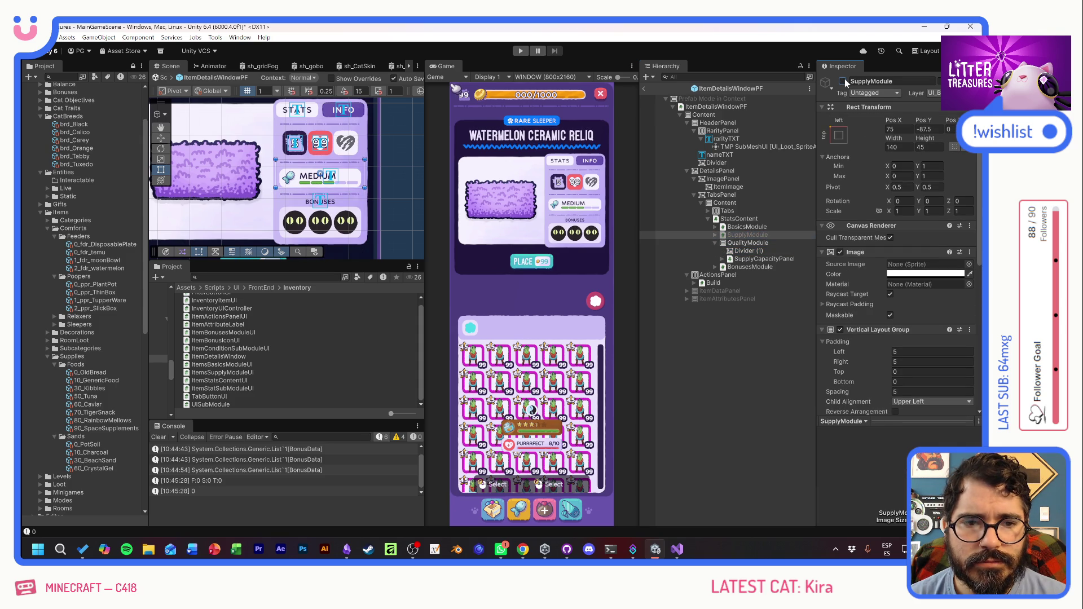
left_click(747, 242)
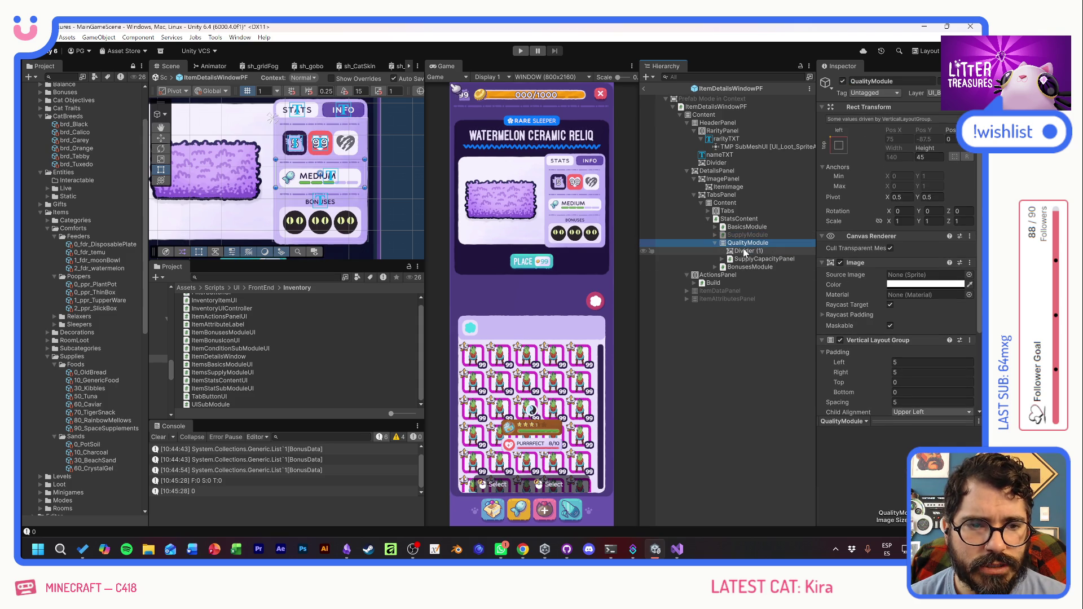
left_click(745, 251)
left_click(722, 259)
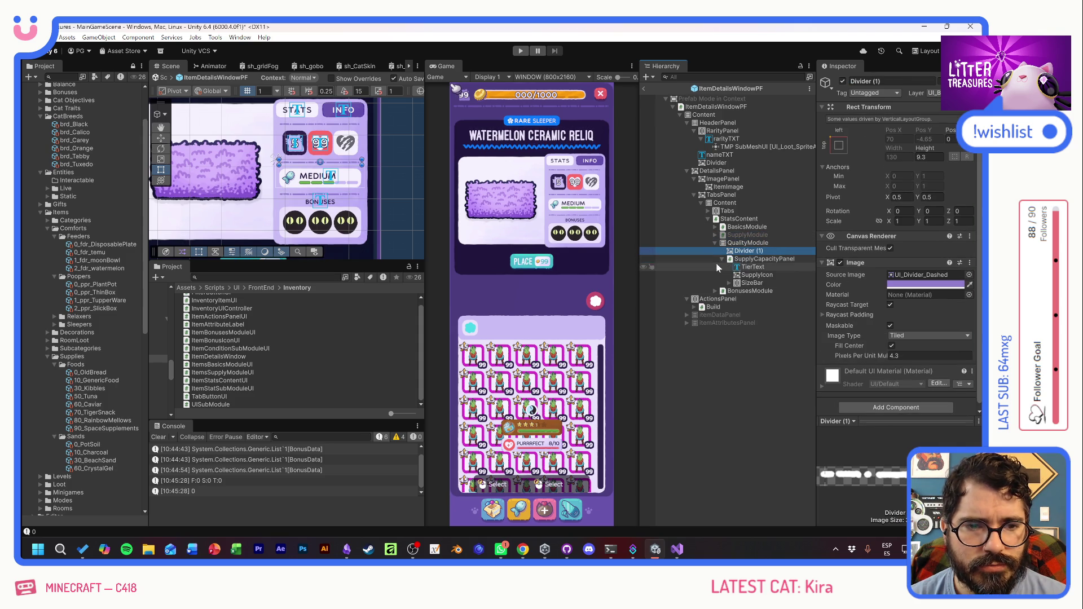
left_click(742, 259)
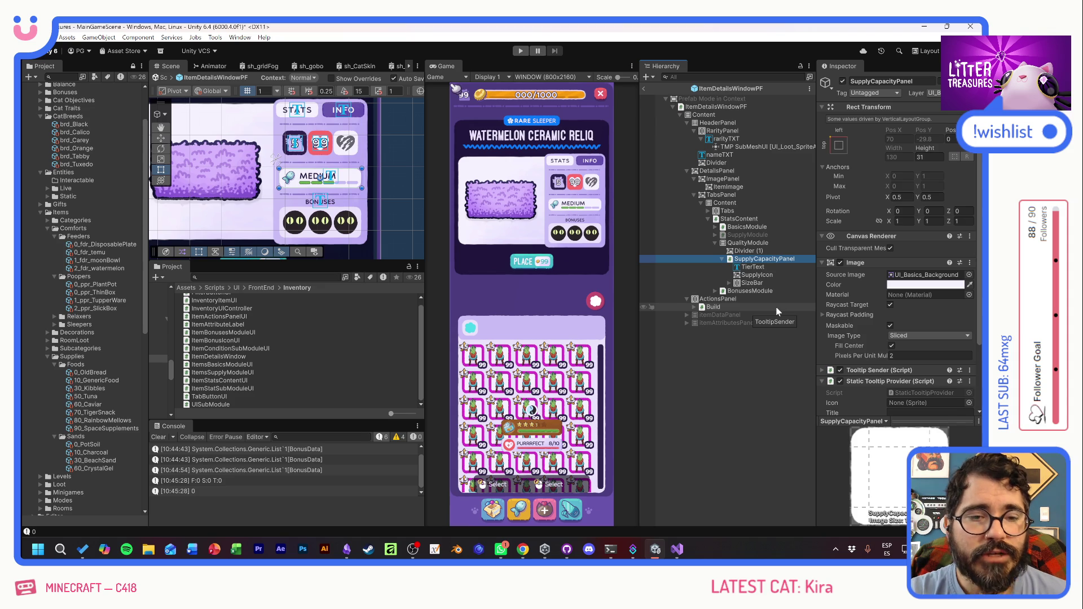
left_click(764, 269)
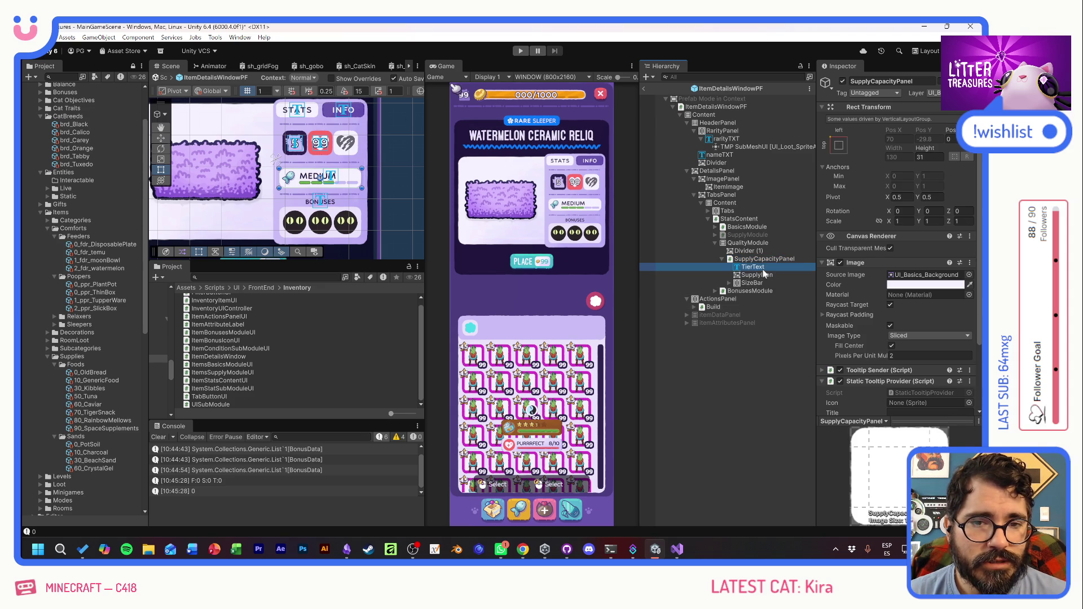
- Delete TierText and SupplyIcon from QualityModule's SupplyCapacityPanel, then expand SizeBar
key("Delete")
left_click(757, 267)
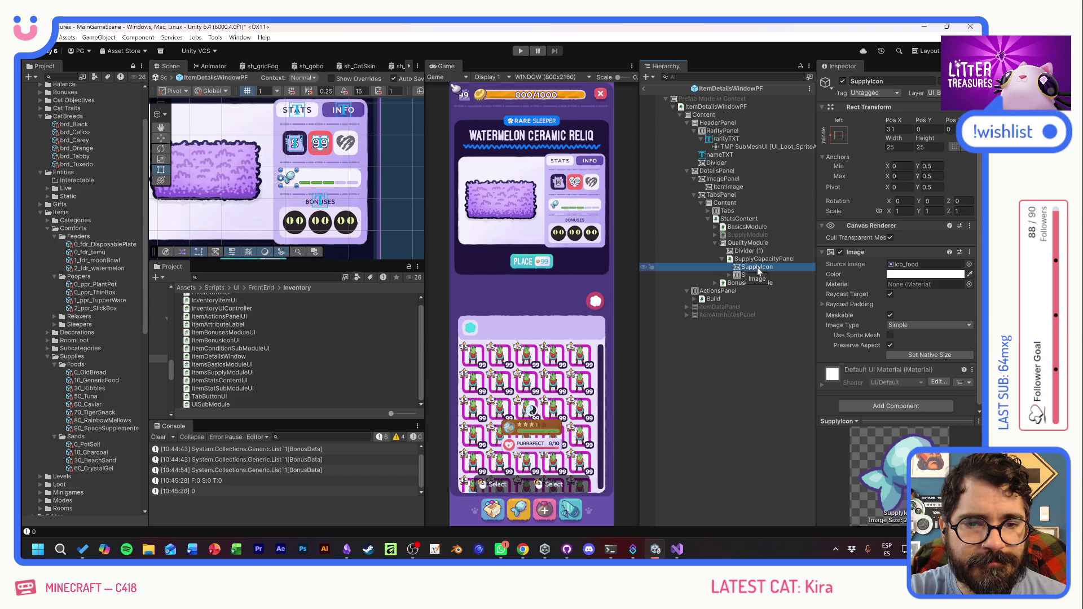
key("Delete")
left_click(757, 268)
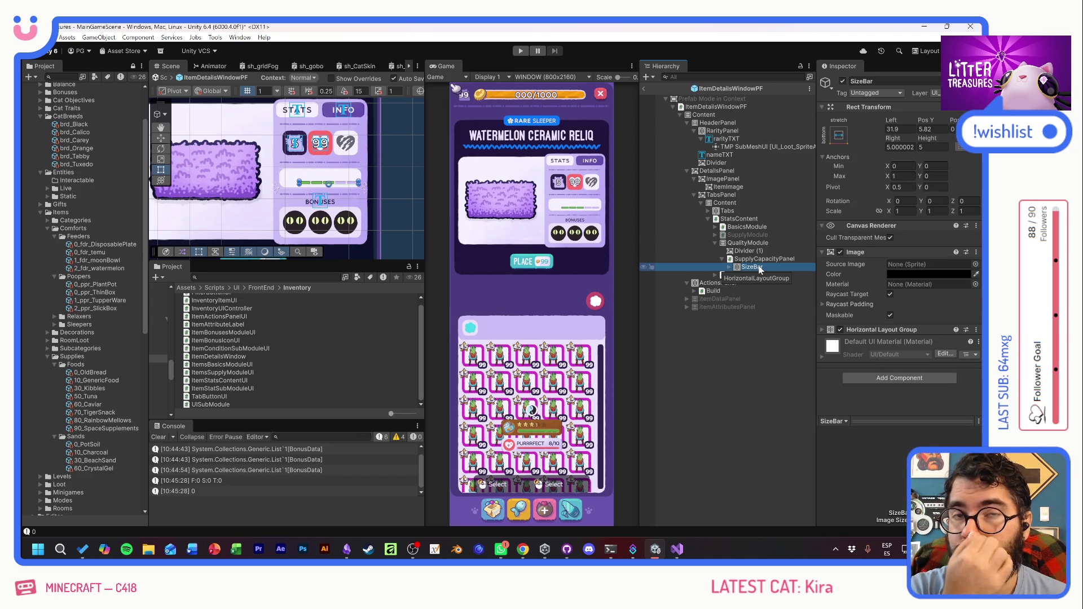
left_click(729, 268)
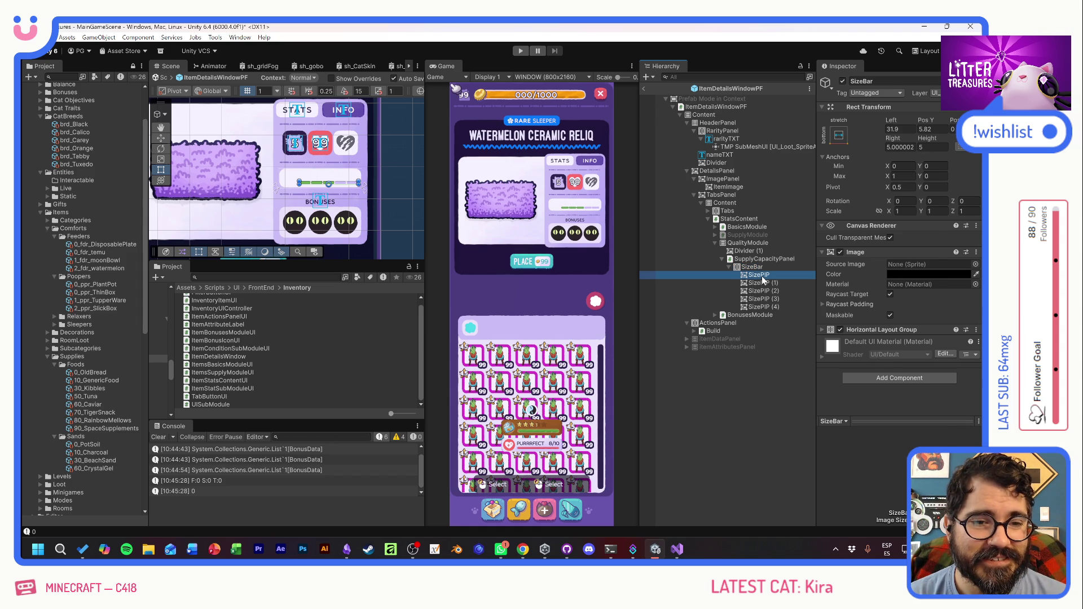
- Rename SizeBar to StarsContainer and delete SizePIP (1) through SizePIP (4)
left_click(759, 276)
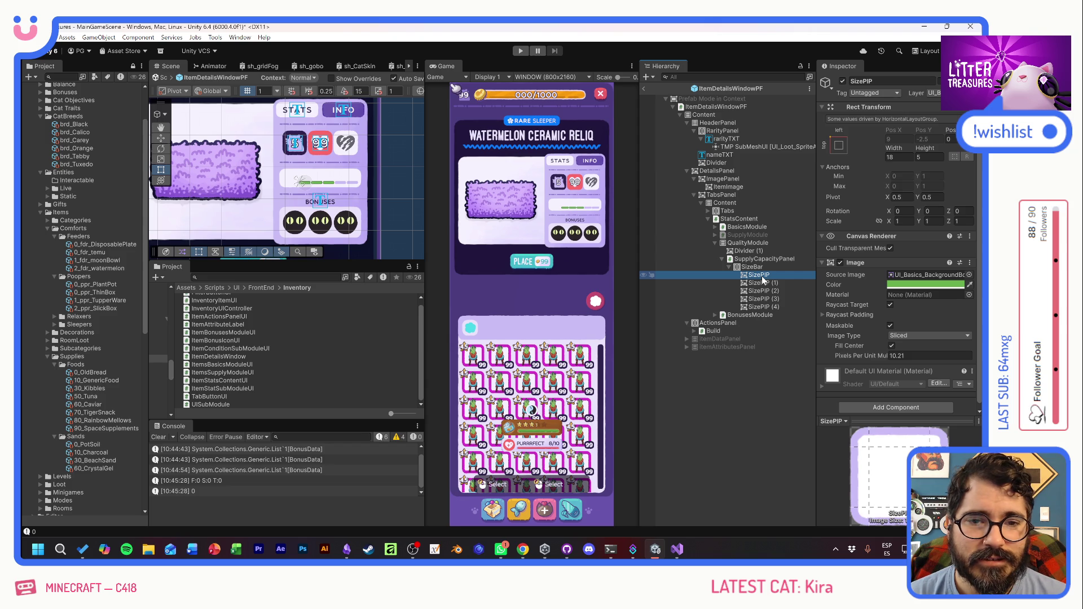
left_click(763, 268)
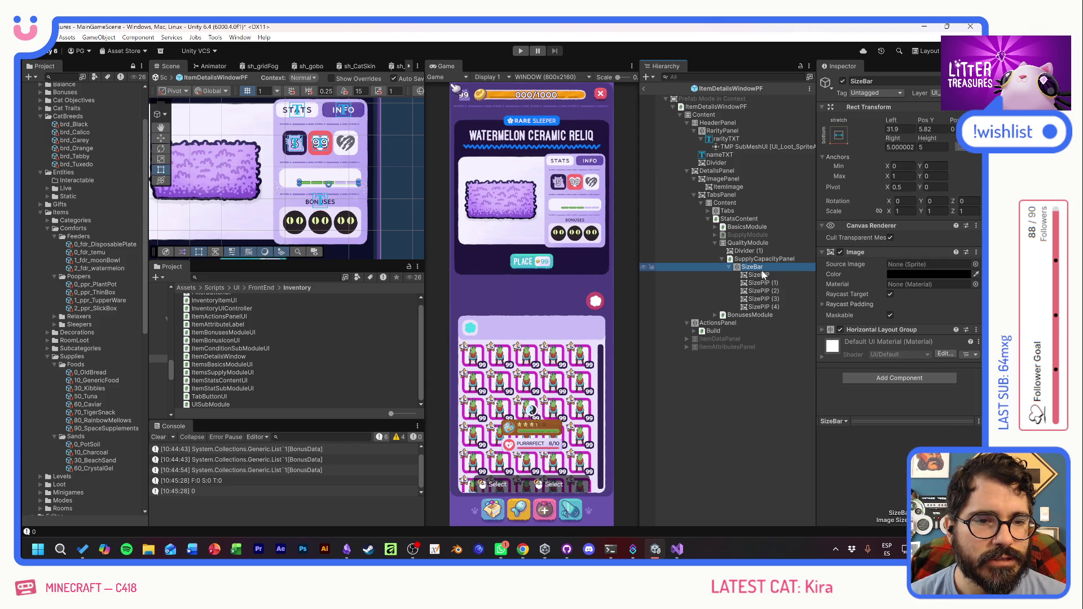
left_click(752, 268)
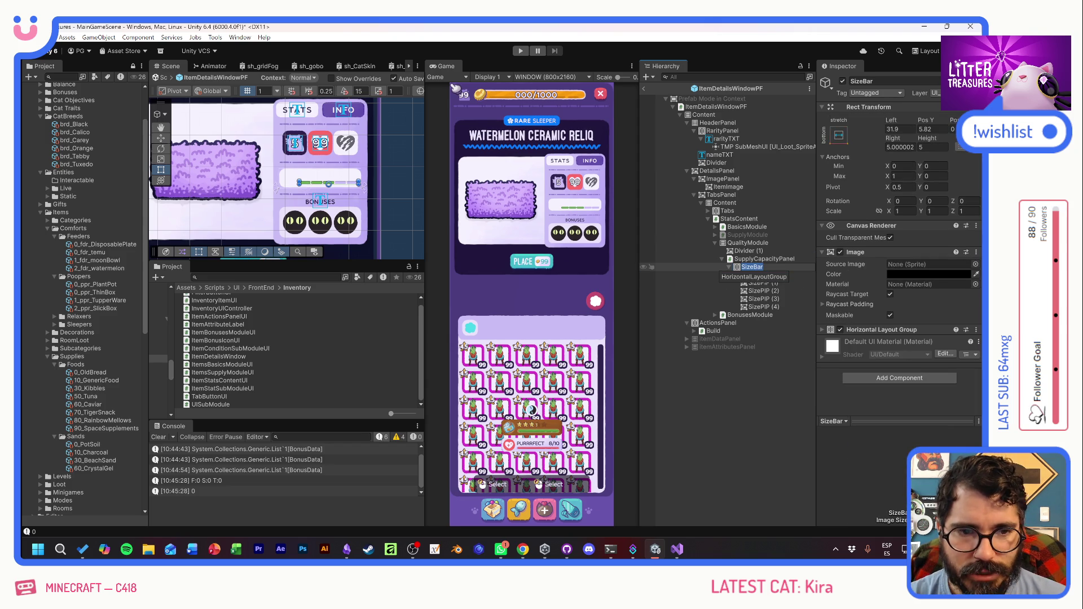
type("Stars")
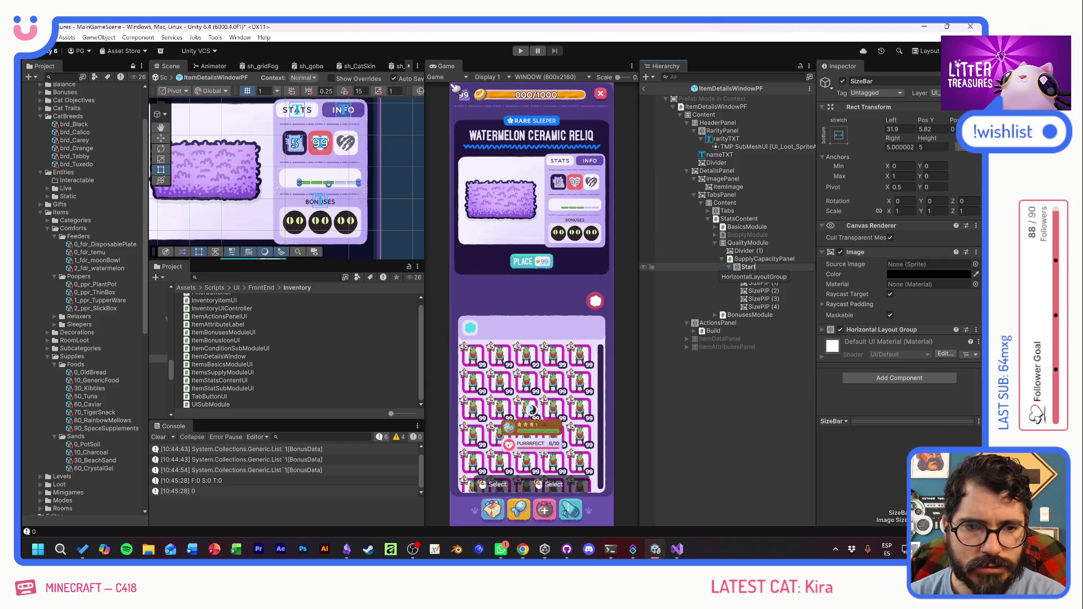
type("Container")
key("Return")
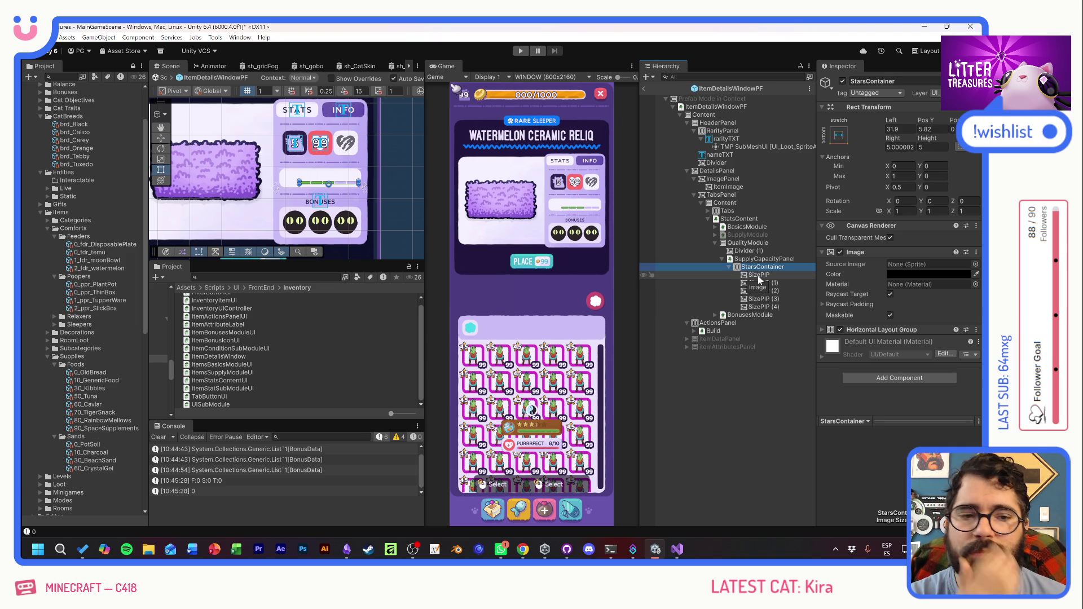
left_click(758, 283)
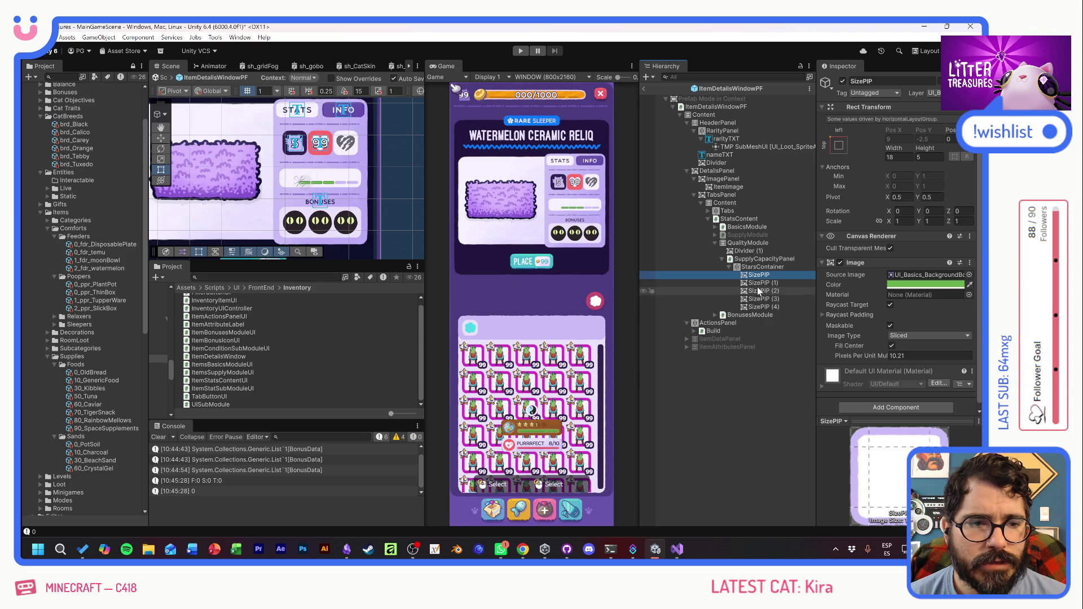
left_click(766, 308, "shift")
key("Delete")
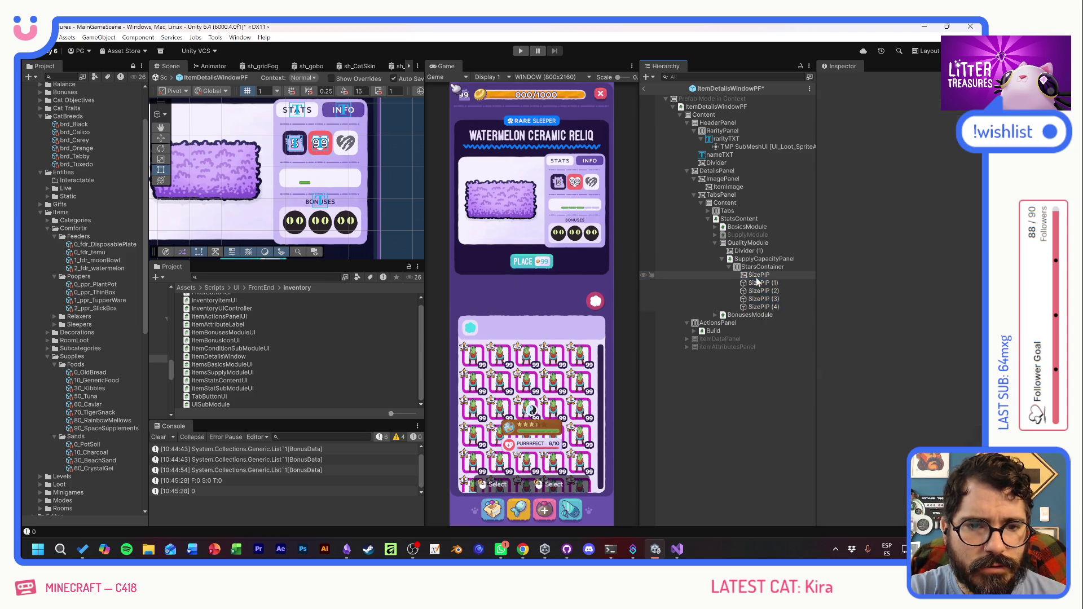
- Stretch StarsContainer to fill its parent and set its child alignment to Middle Center
left_click(761, 267)
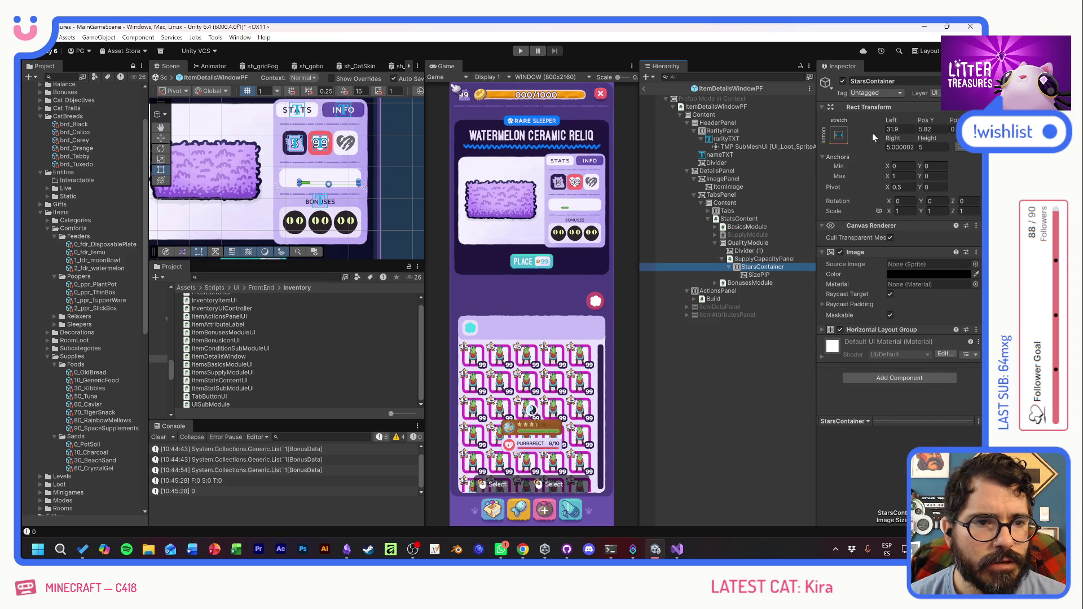
left_click(839, 135)
left_click(946, 286, "alt")
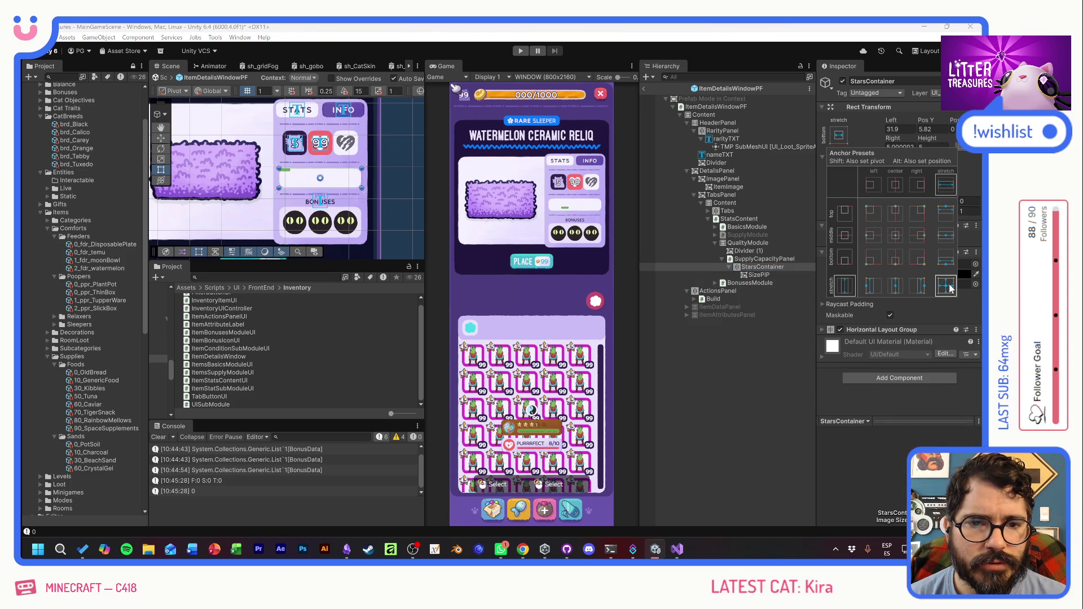
left_click(760, 269)
left_click(875, 329)
scroll(896, 328, "down", 3)
left_click(913, 321)
left_click(926, 376)
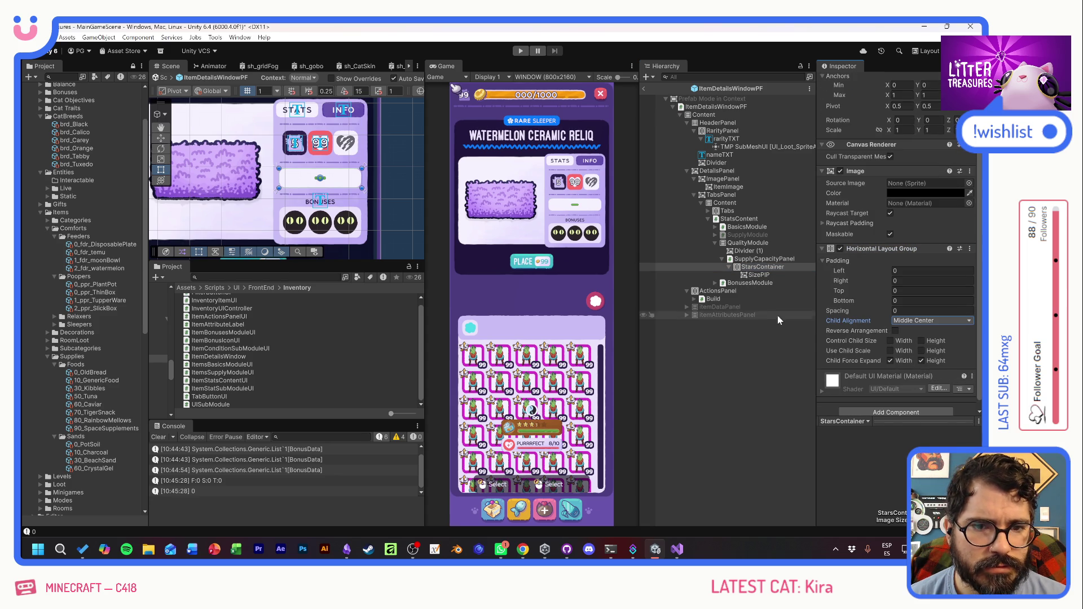
left_click(743, 274)
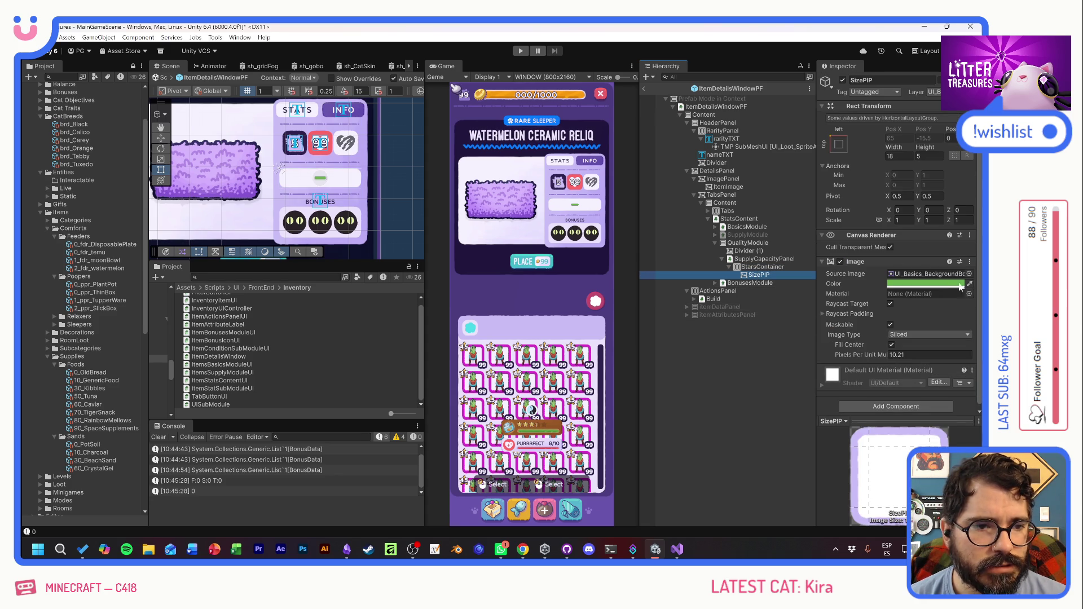
- Set SizePIP's Source Image to the ico_quality star sprite
left_click(970, 277)
scroll(930, 330, "up", 3)
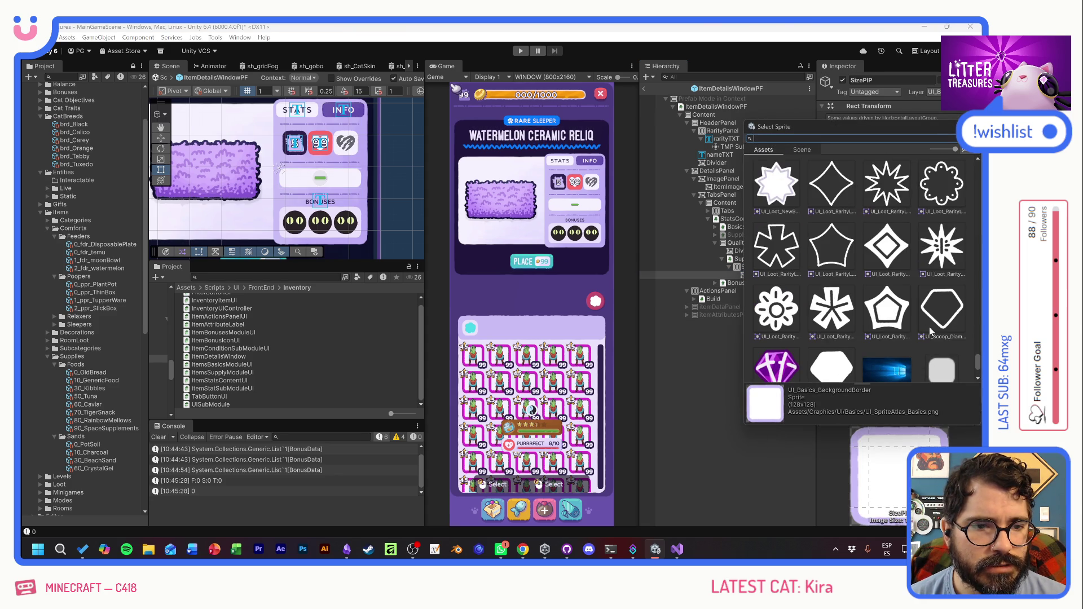
scroll(931, 330, "up", 5)
scroll(927, 330, "up", 6)
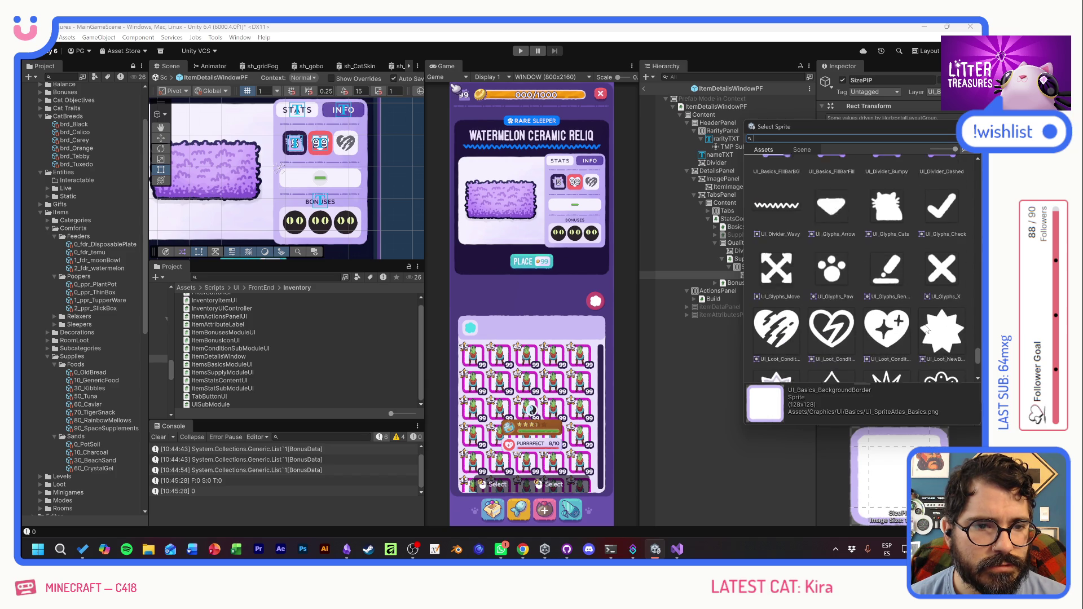
scroll(925, 328, "up", 5)
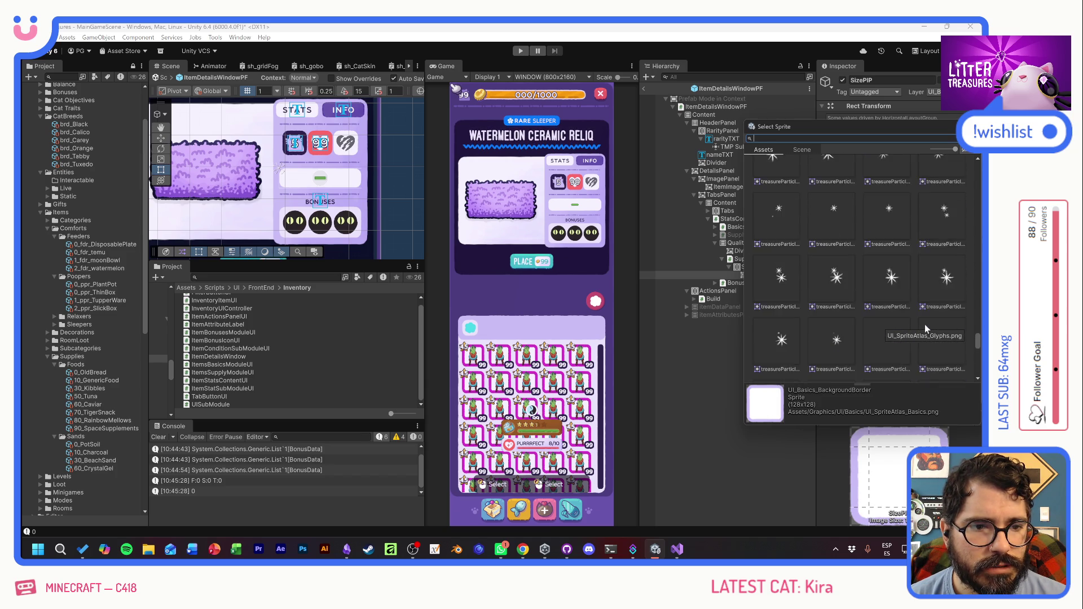
scroll(925, 324, "up", 8)
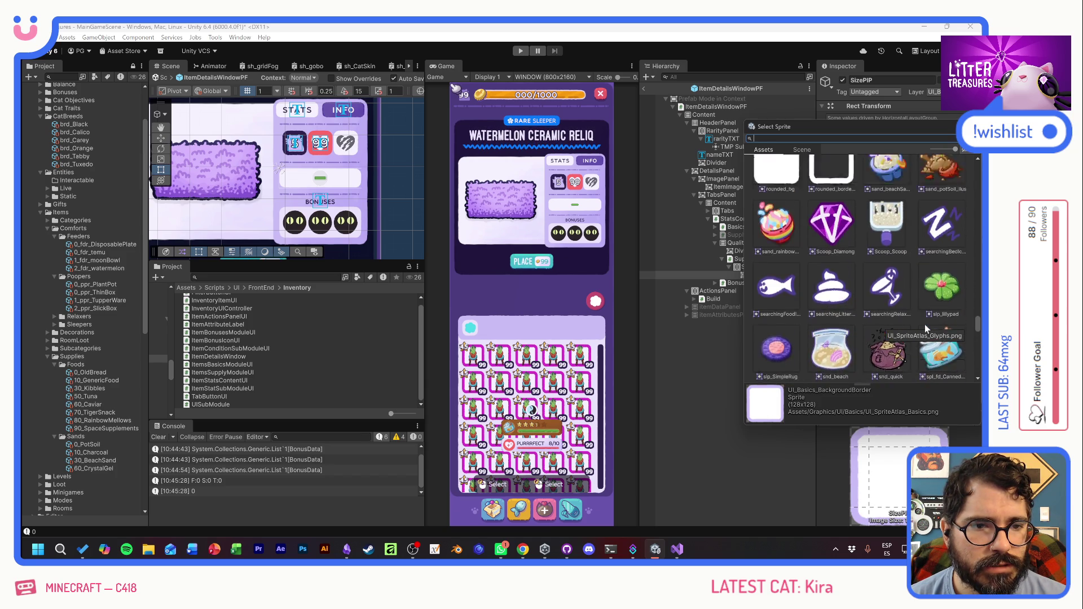
scroll(925, 327, "up", 8)
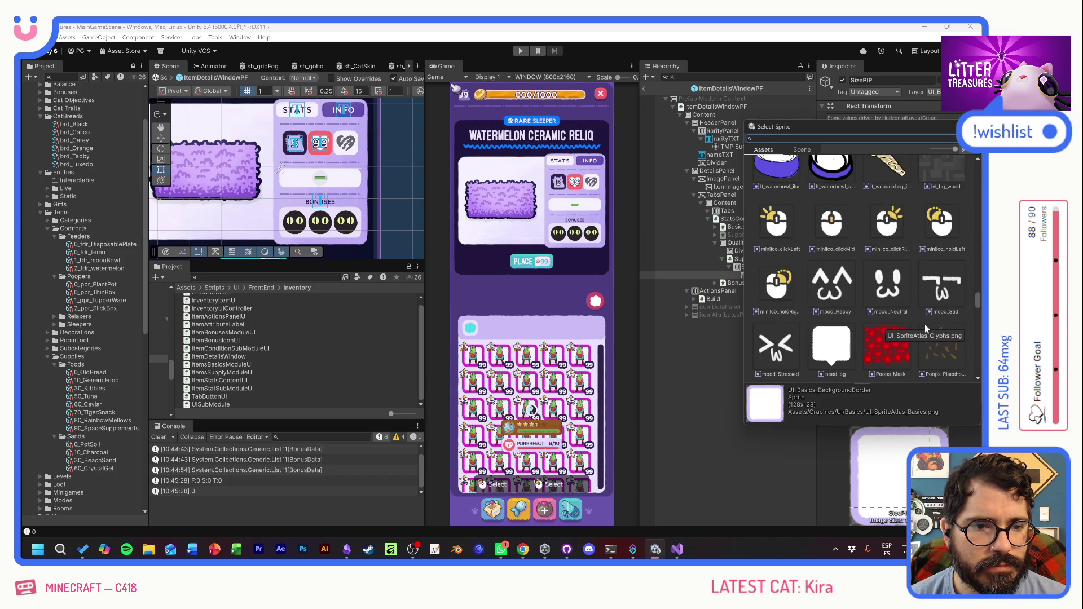
type("star")
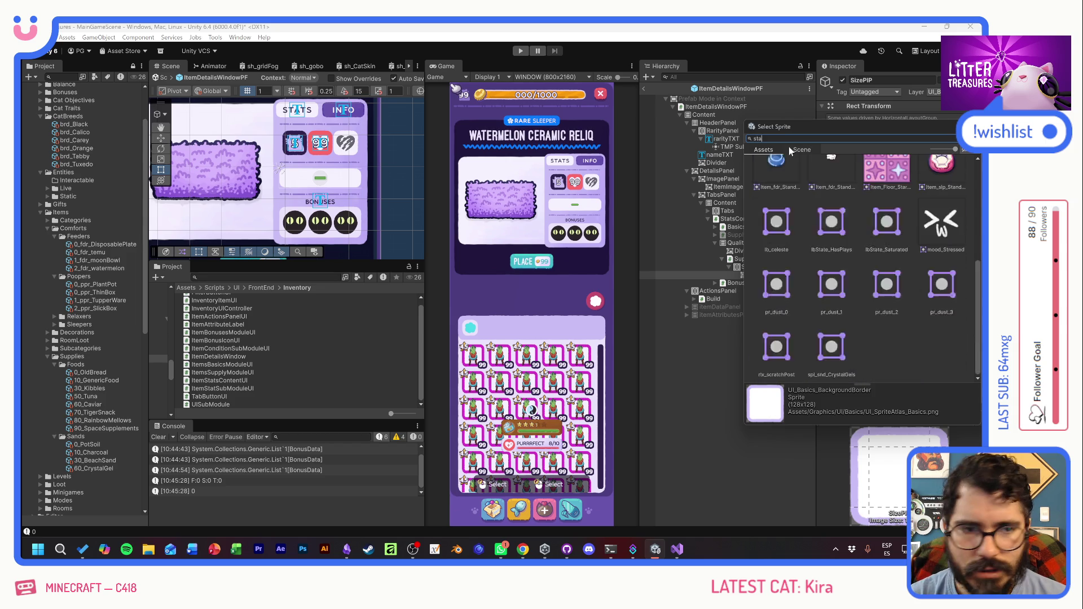
key("BackSpace")
key("BackSpace")
key("BackSpace")
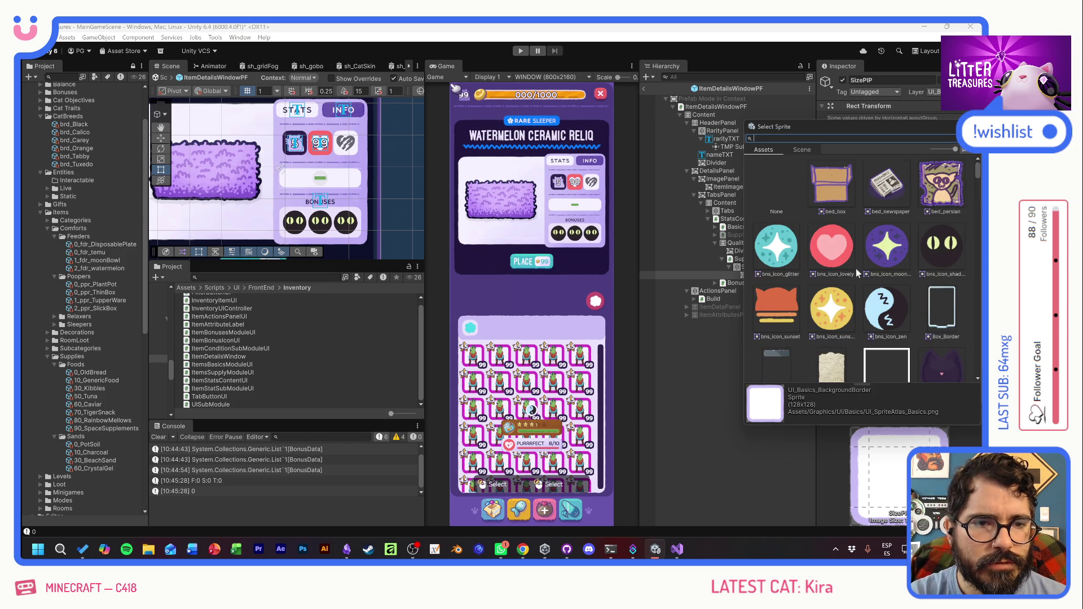
type("qu")
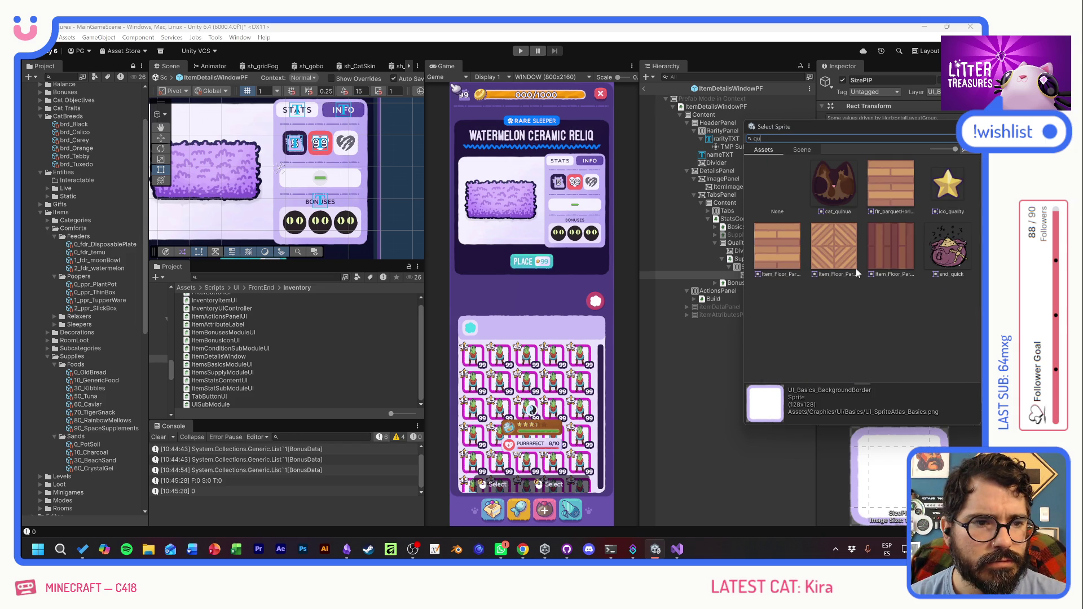
double_click(946, 182)
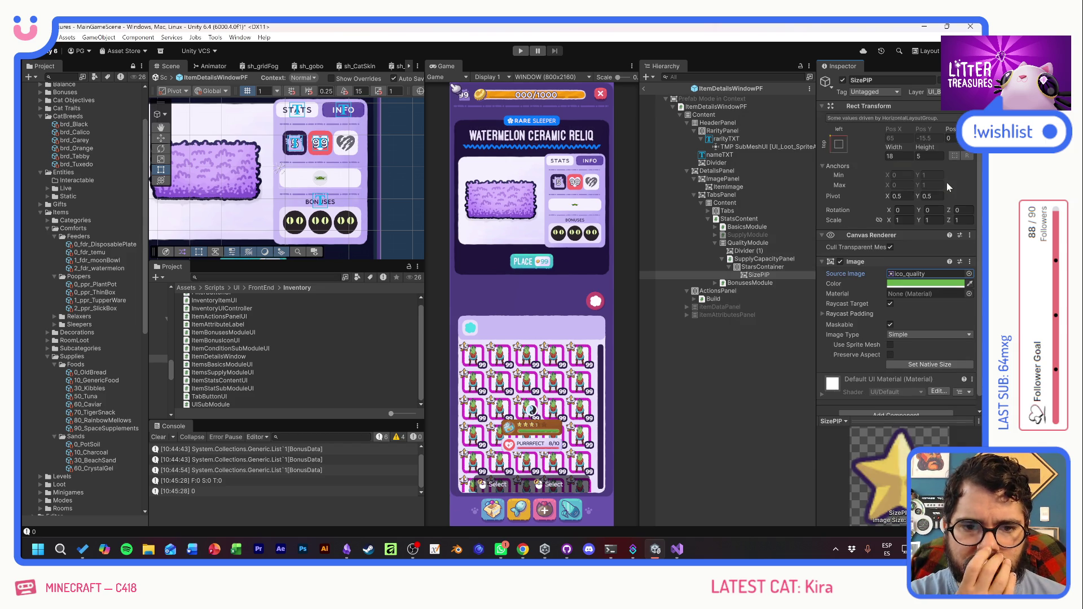
- Size the star pip to 20×20 and make its colour pure white
left_click(899, 155)
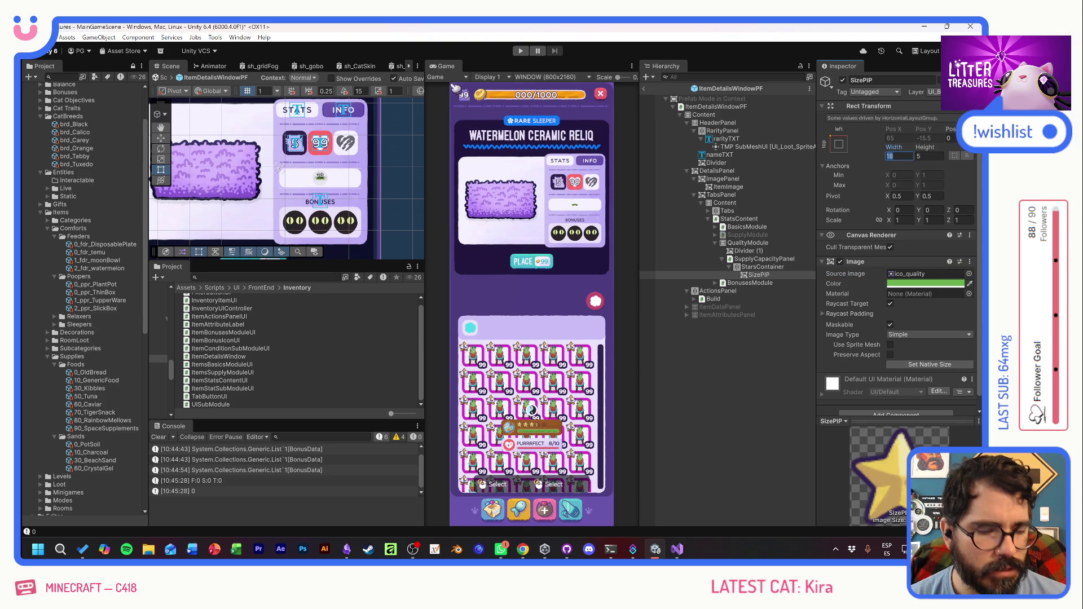
type("20")
key("Tab")
type("20")
key("Return")
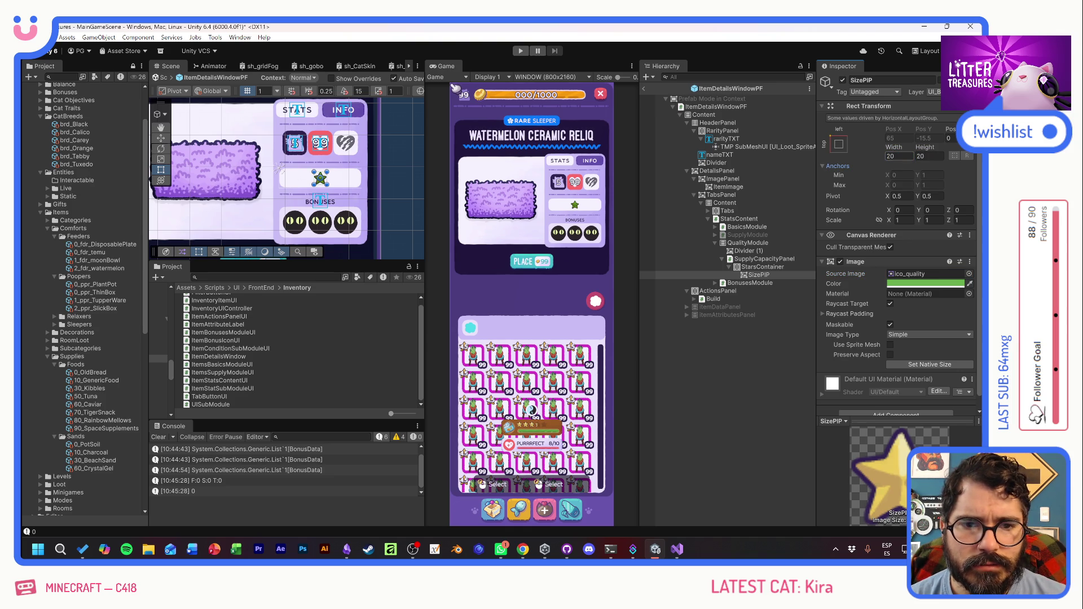
left_click(903, 284)
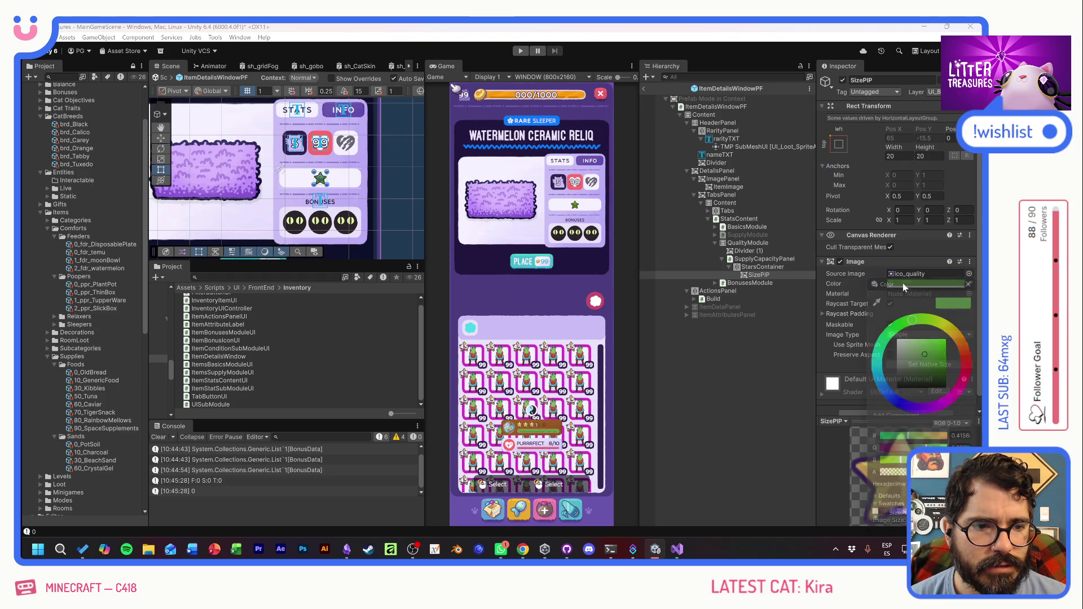
left_click_drag(925, 349, 897, 336)
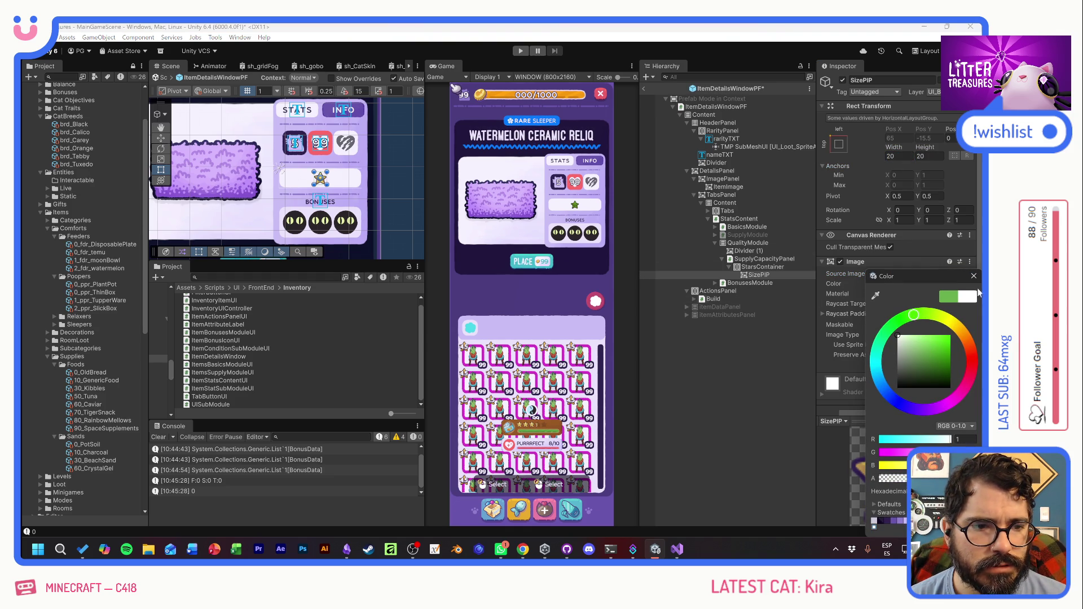
left_click(974, 276)
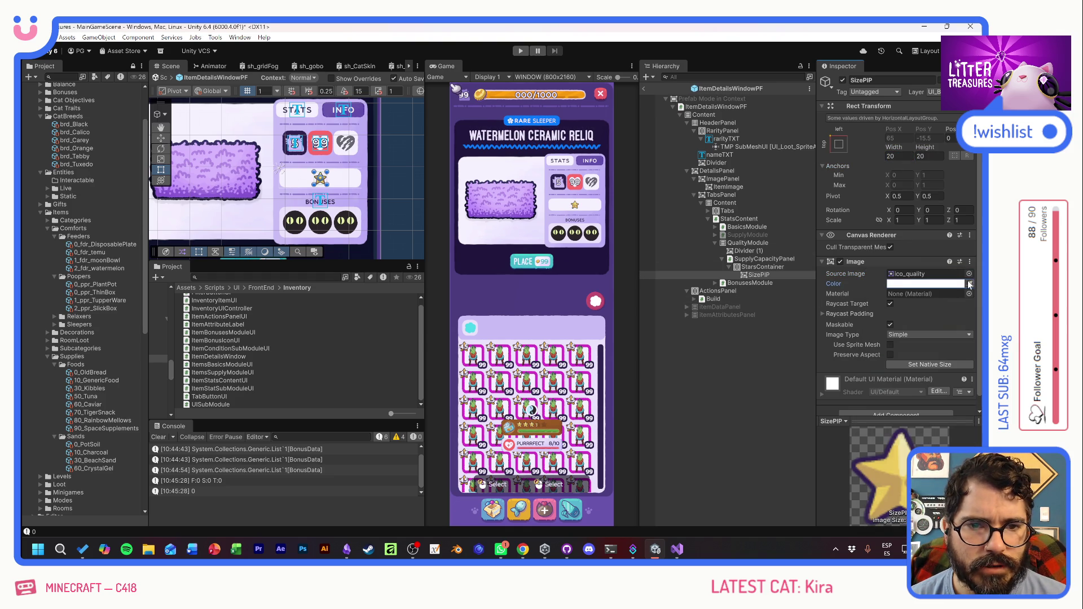
- Duplicate the star pip until StarsContainer holds five stars
left_click(743, 274)
key("ctrl+d")
key("ctrl+d")
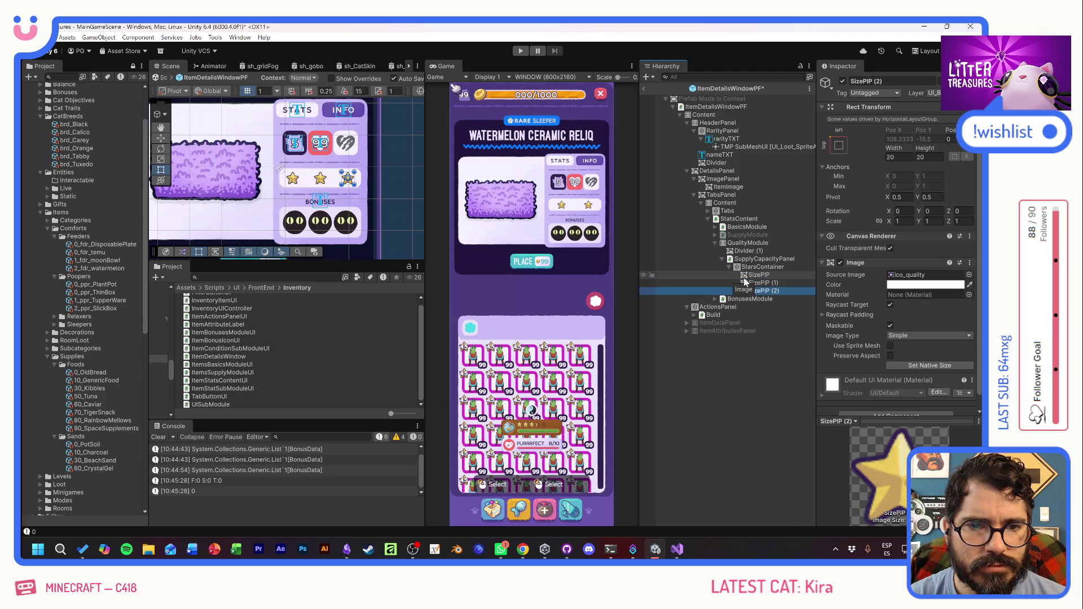
key("ctrl+d")
key("ctrl+d")
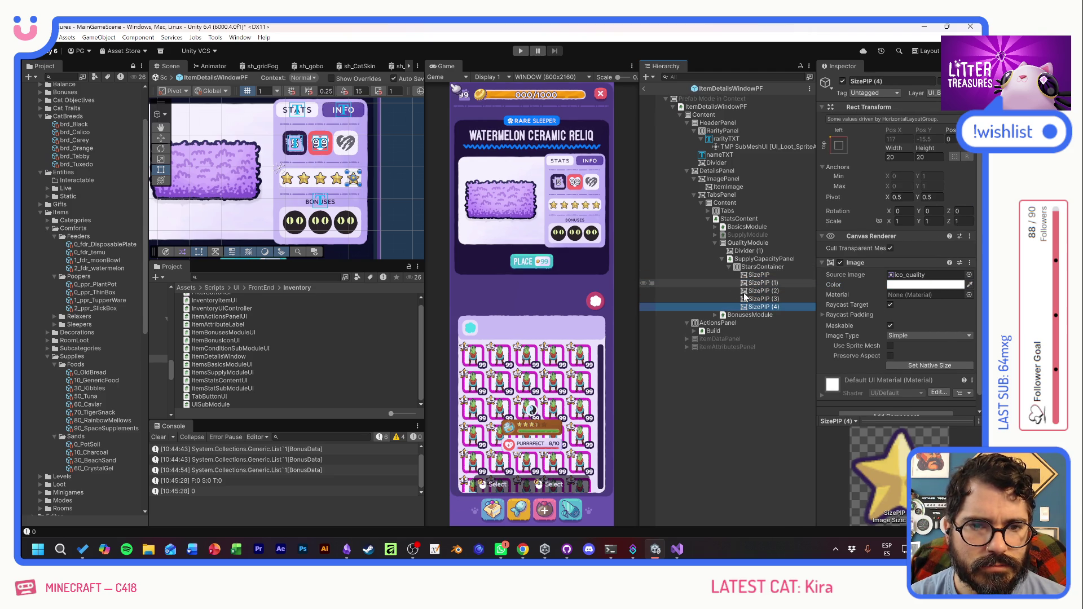
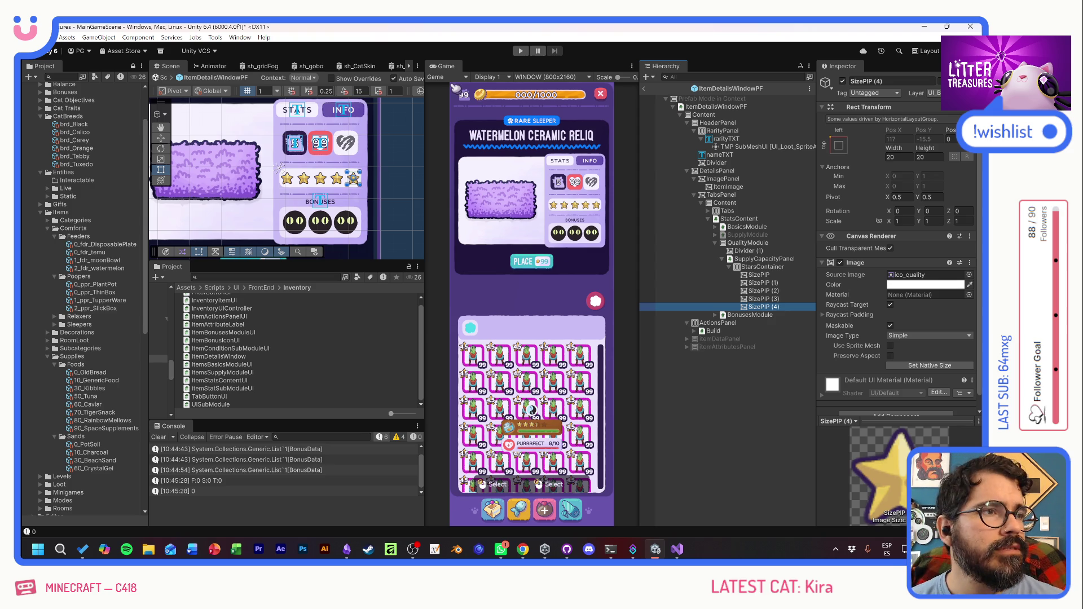
- On StarsContainer's Horizontal Layout Group, turn off Child Force Expand Width and set Spacing to 2
key("alt+Tab")
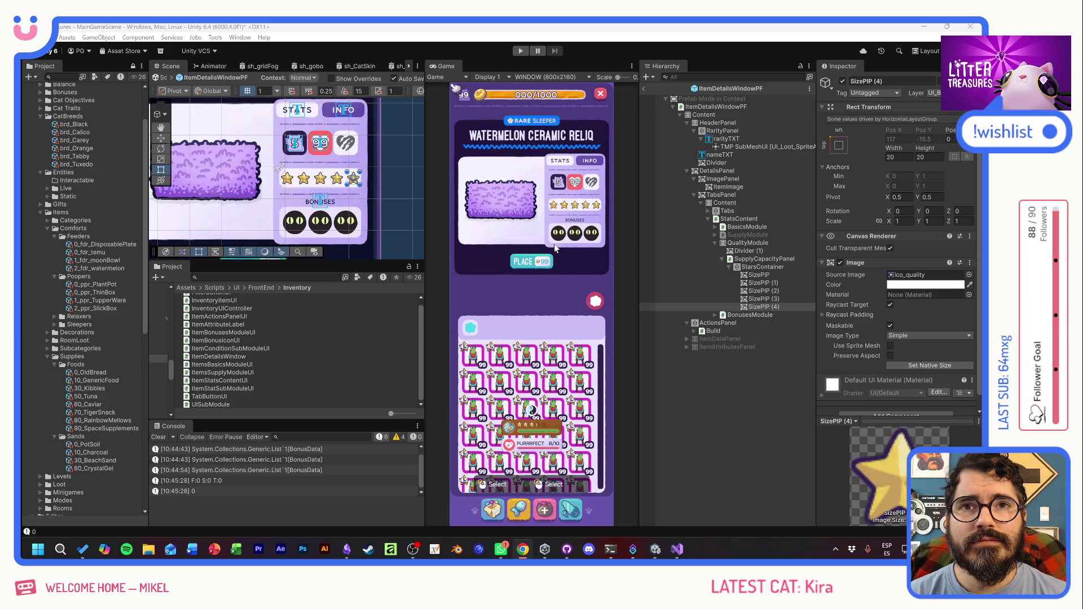
left_click(564, 266)
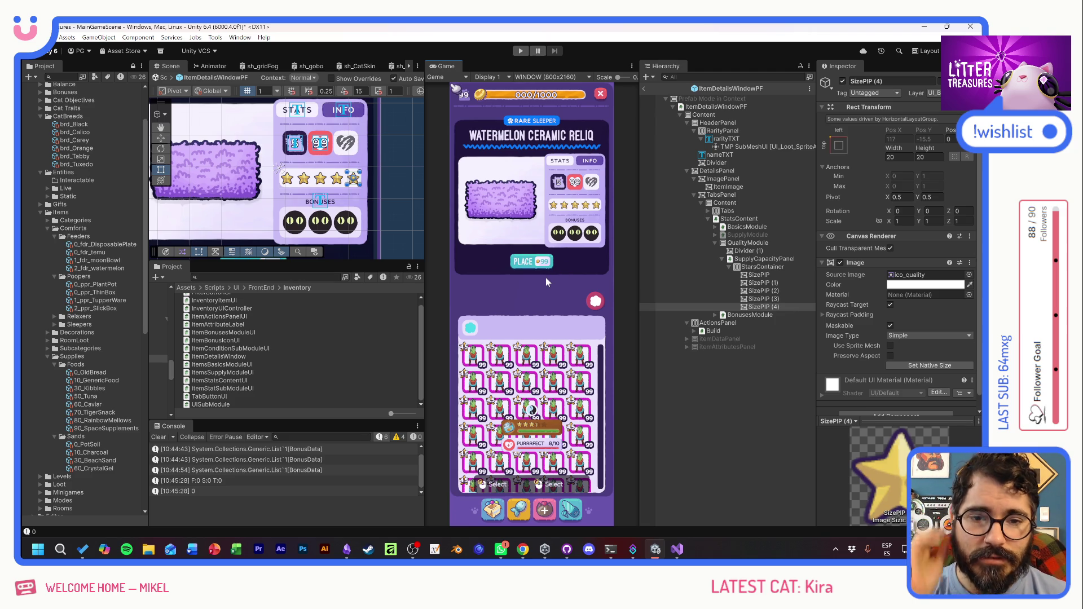
left_click(752, 268)
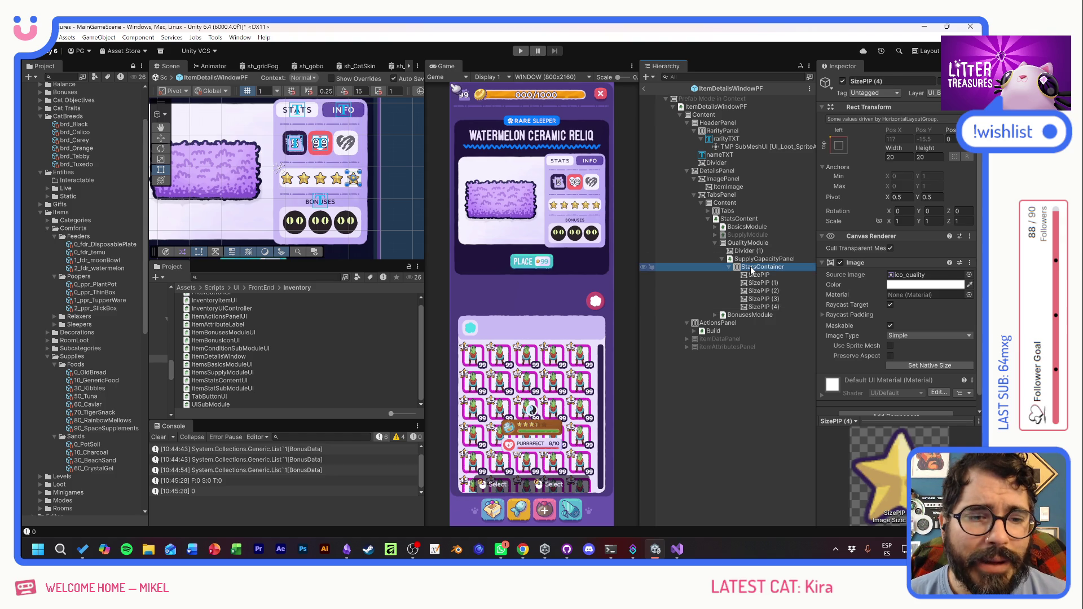
scroll(850, 348, "down", 3)
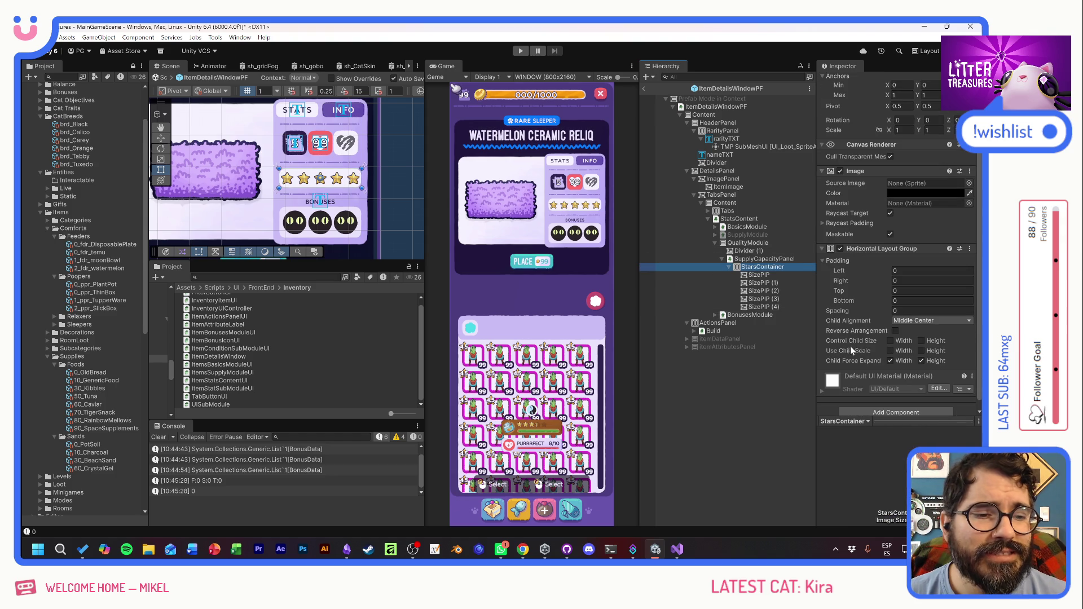
left_click(890, 361)
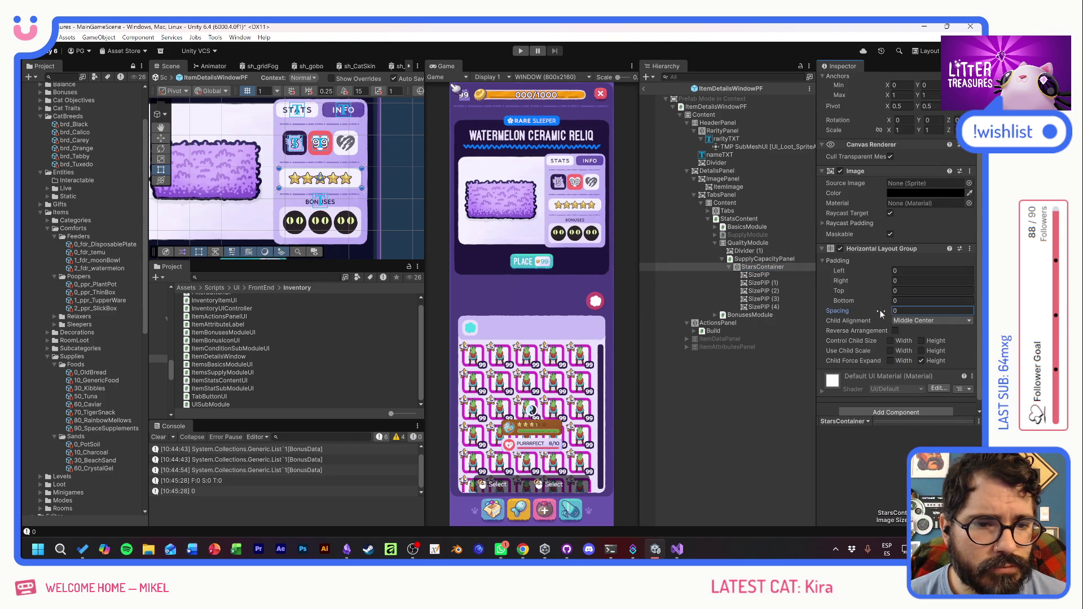
left_click_drag(885, 310, 909, 311)
type("1.66")
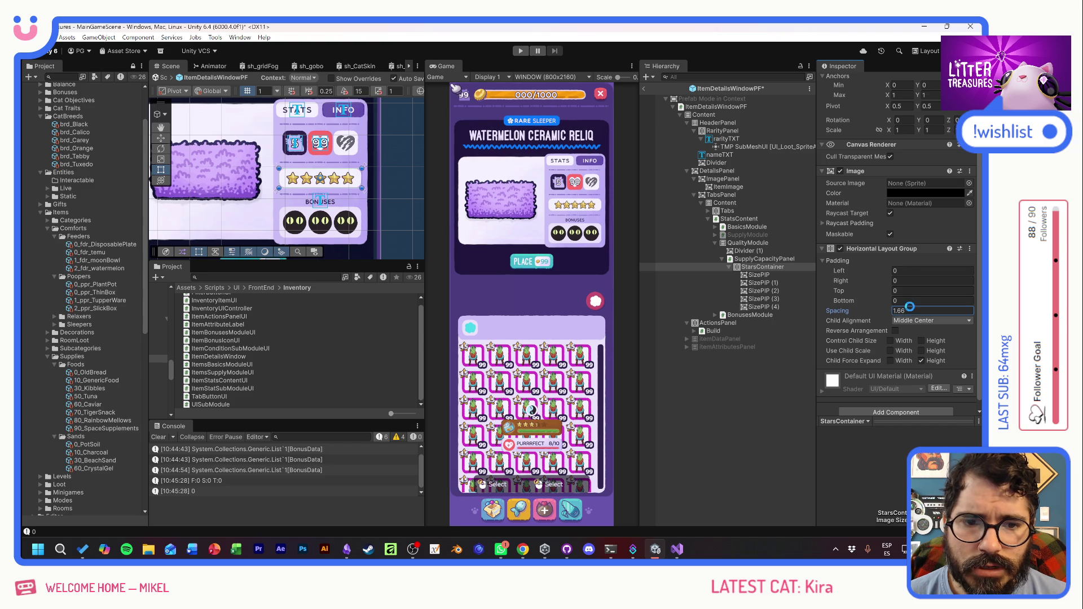
key("Return")
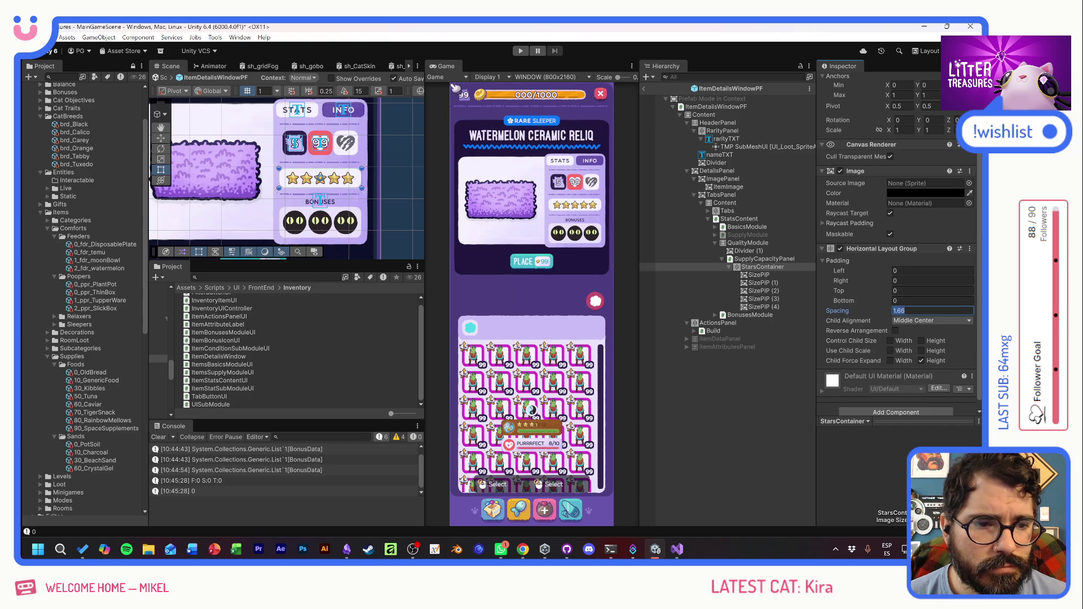
type("2")
key("Tab")
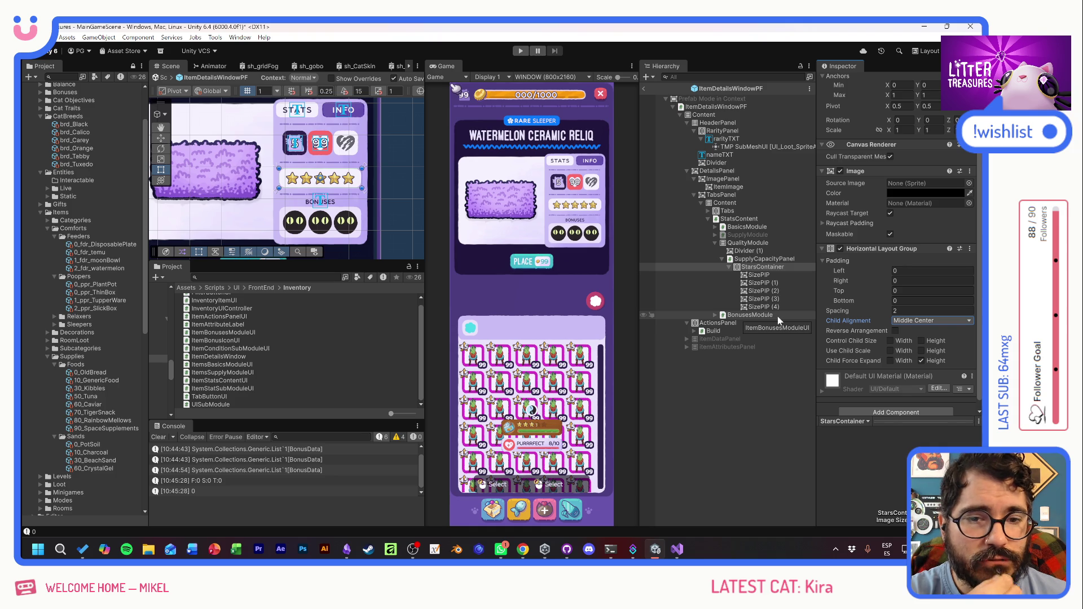
- Rename the first three star images to Star0, Star1 and Star2
left_click(757, 276)
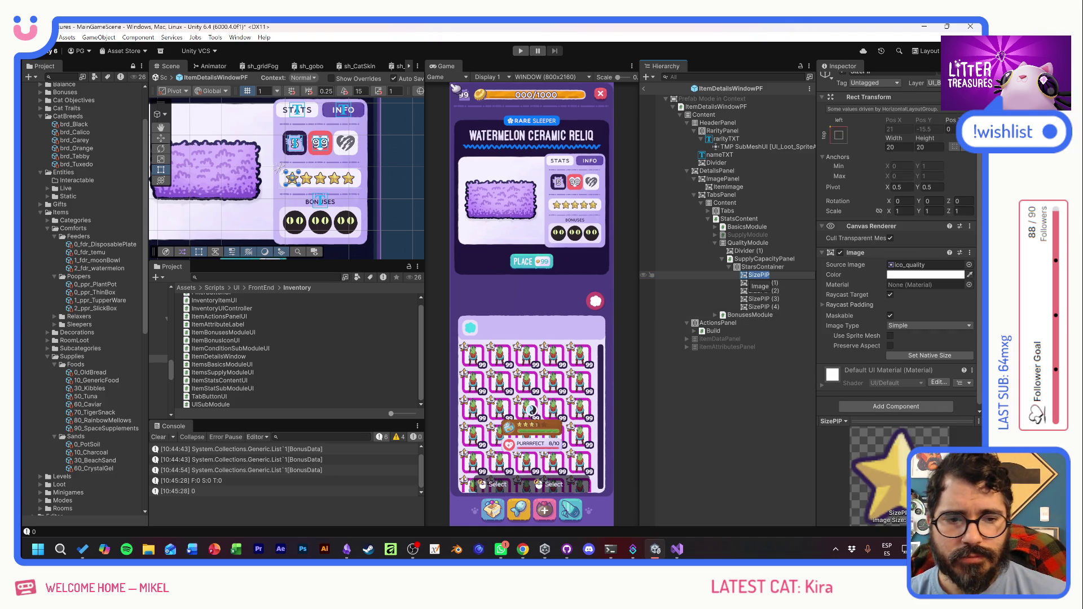
type("Star")
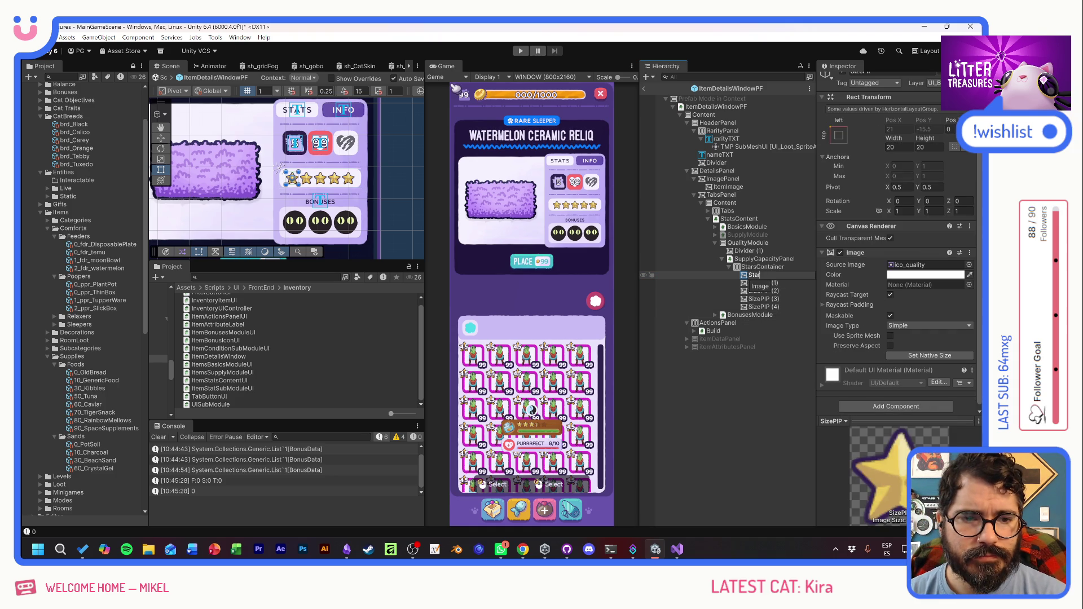
type("0")
left_click(767, 284)
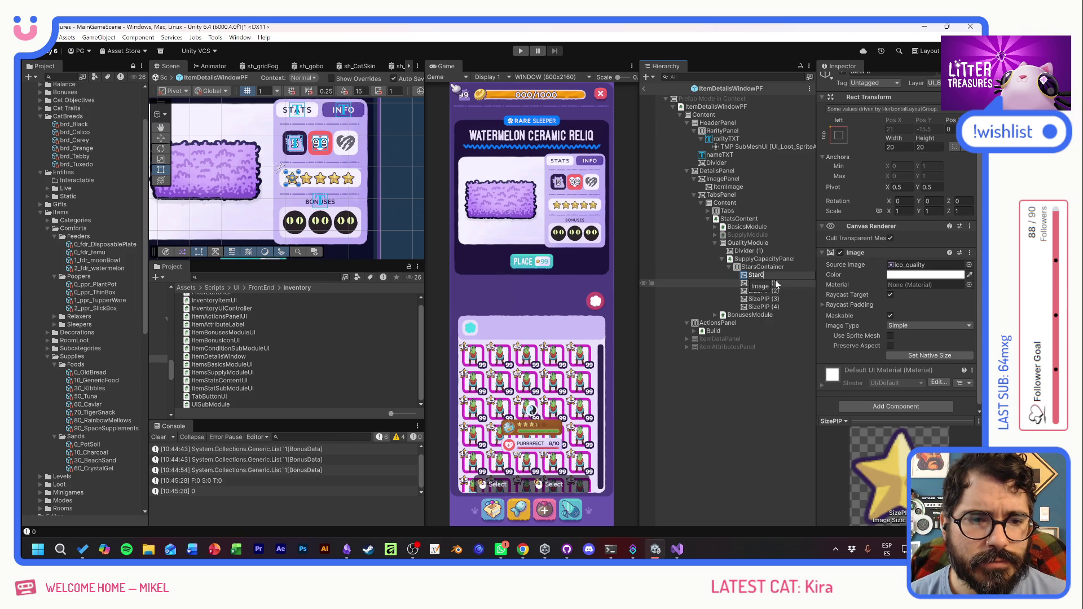
key("F2")
type("Star1")
key("Return")
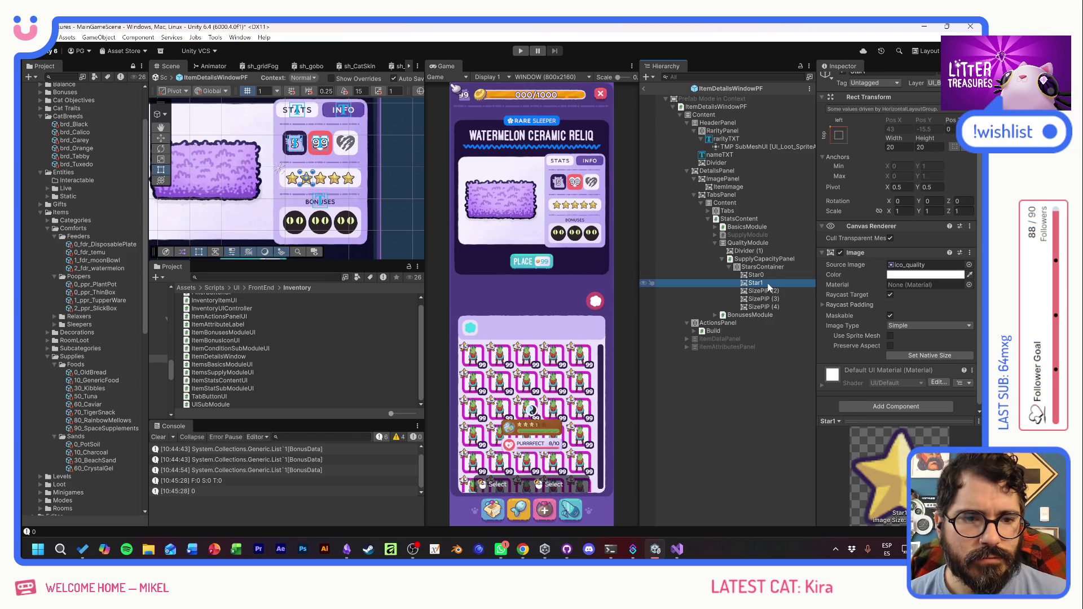
left_click(761, 291)
key("F2")
type("Star2")
key("Return")
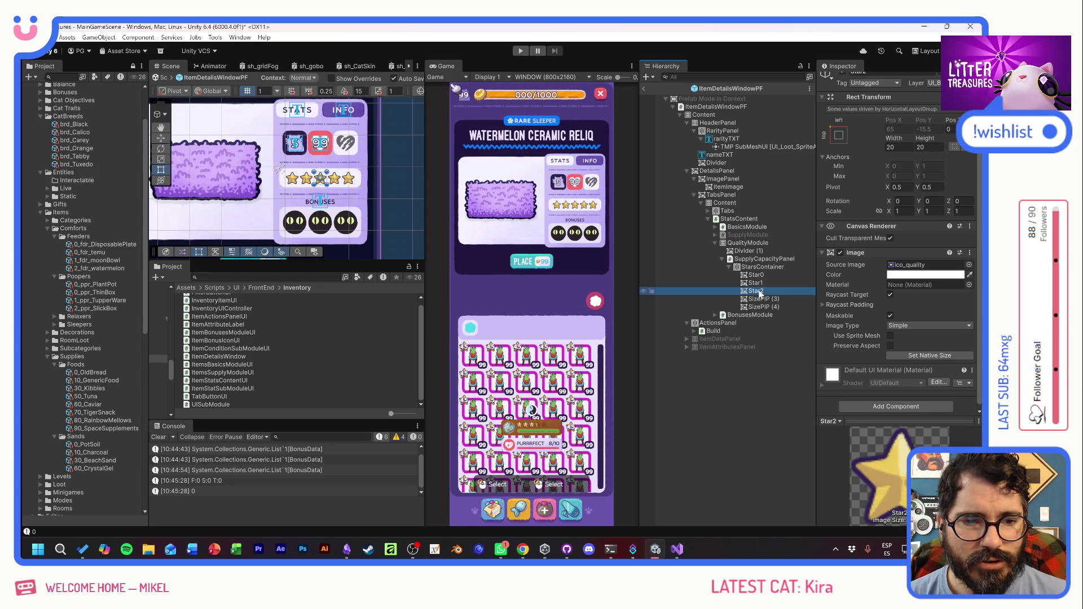
- Rename the remaining two star images to Star3 and Star4
left_click(756, 300)
key("F2")
type("Star3")
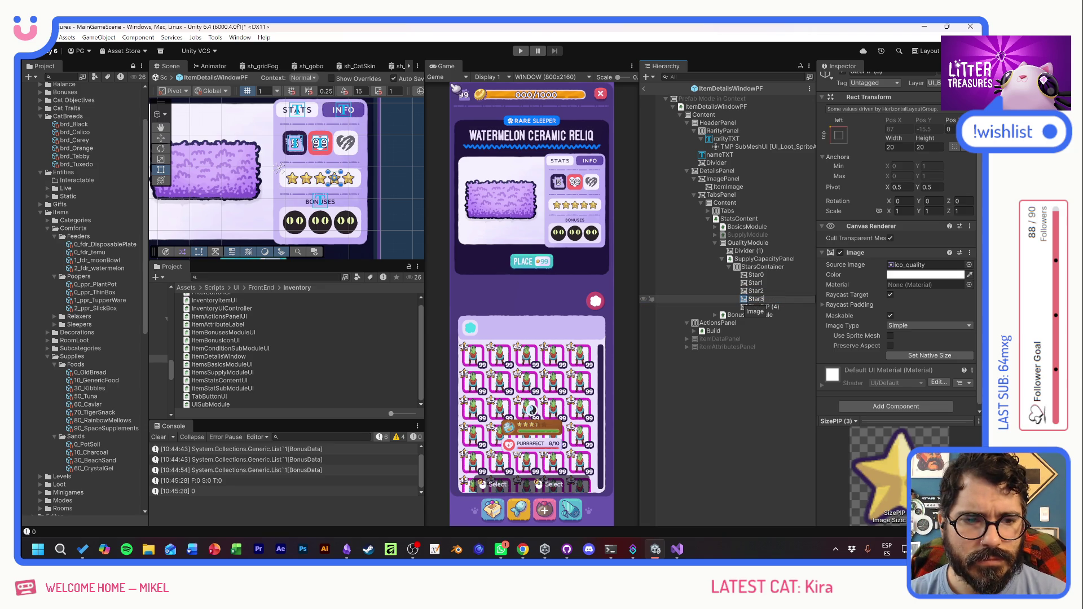
key("Return")
left_click(759, 307)
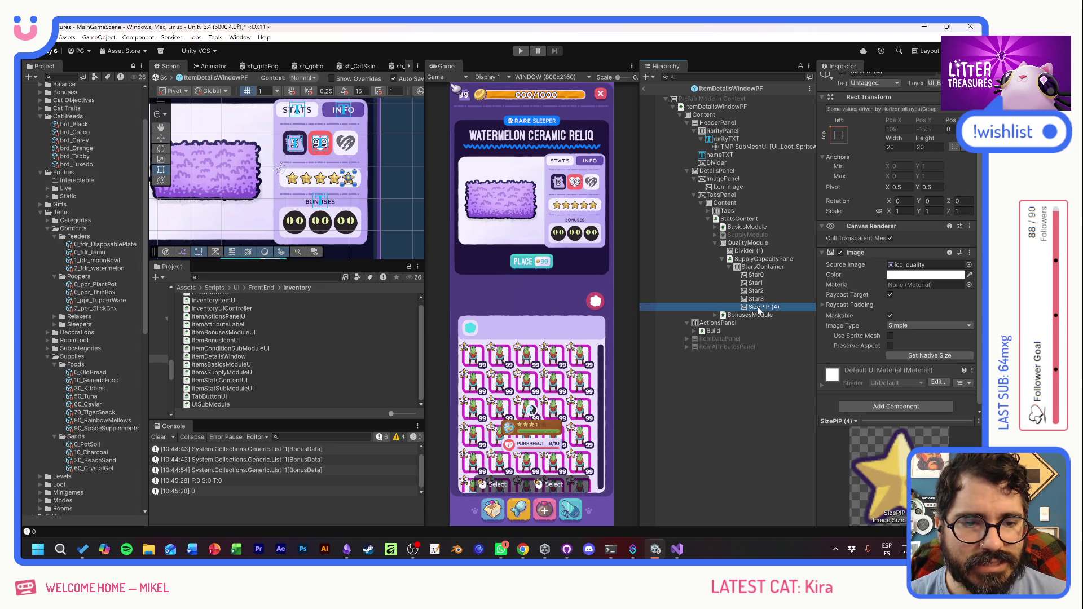
key("F2")
type("Star")
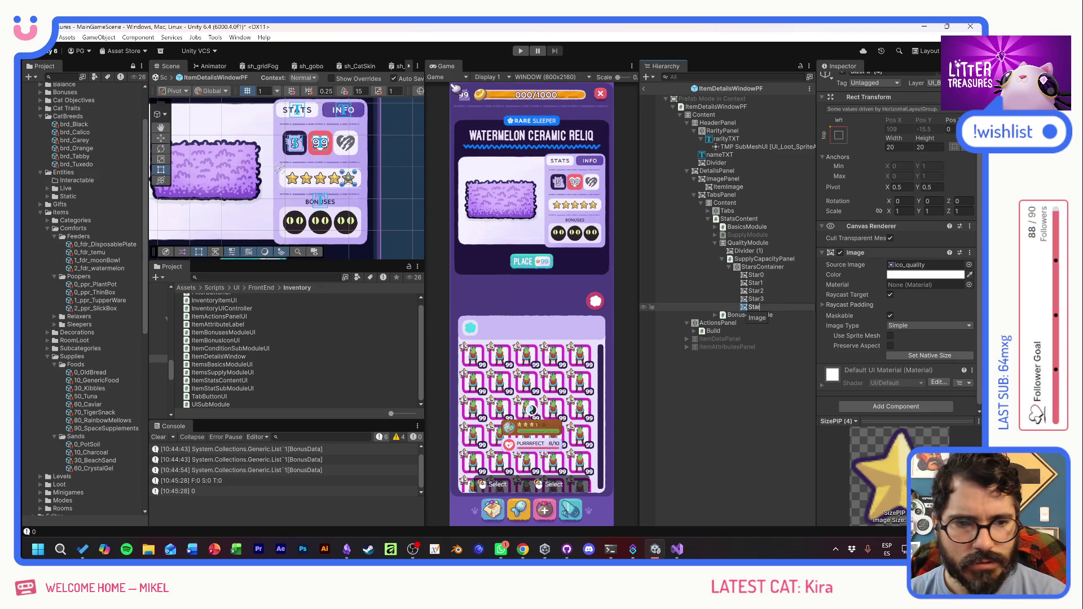
type("4")
key("Return")
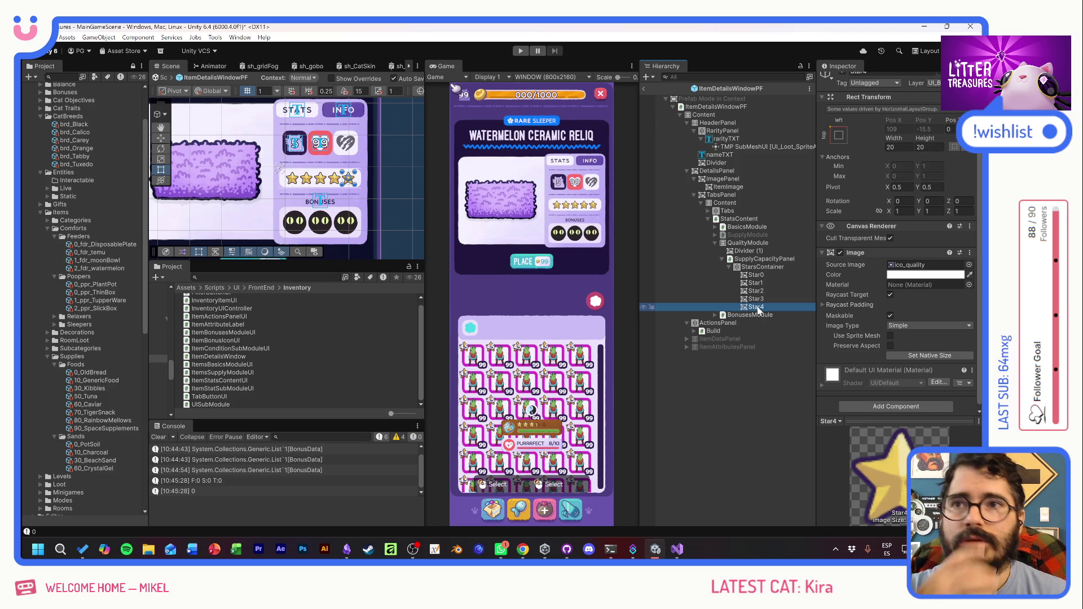
left_click(761, 267)
left_click(765, 259)
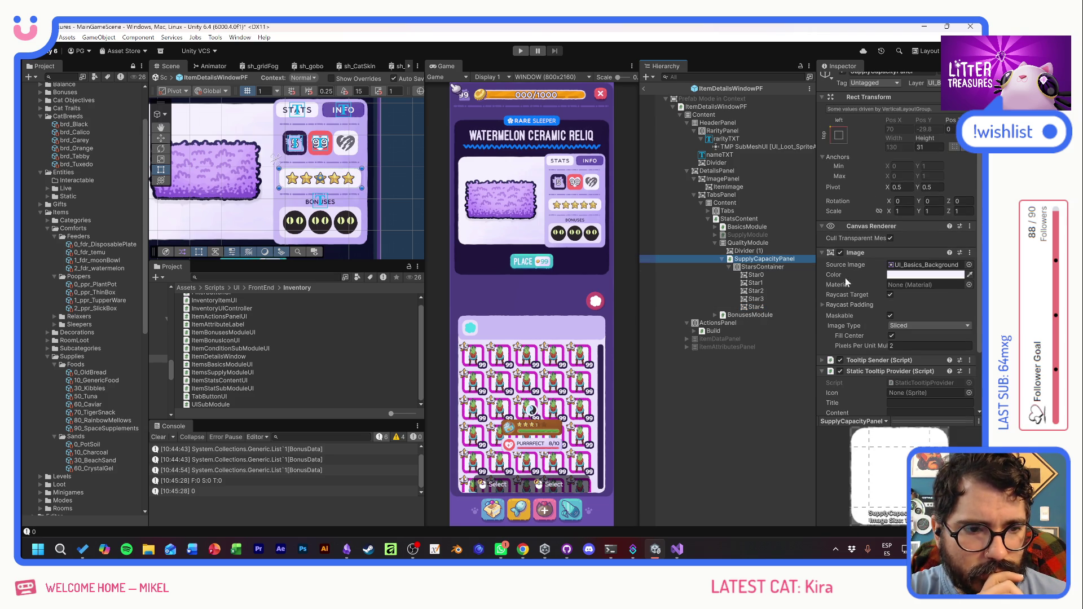
- Rename StarsContainer to StarsBG
scroll(868, 266, "down", 2)
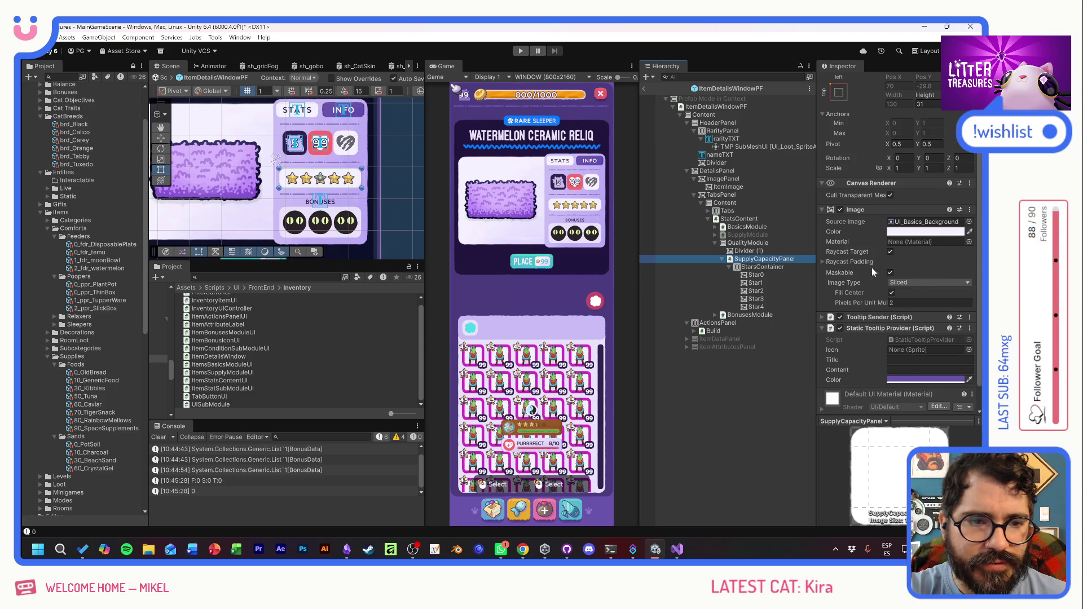
left_click(758, 267)
left_click(760, 267)
left_click_drag(757, 268, 795, 271)
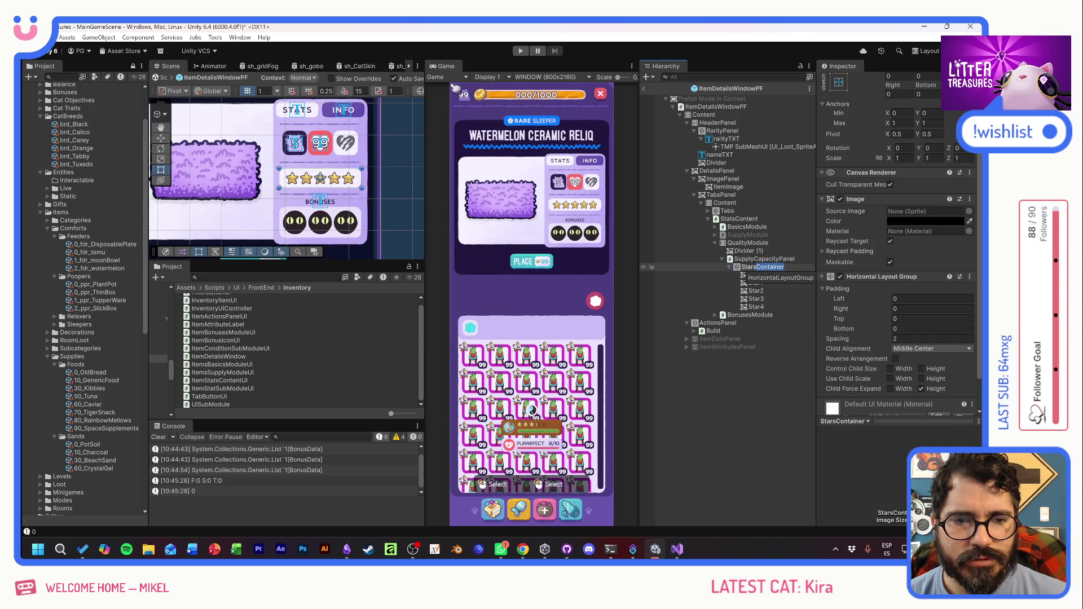
type("BG")
key("Return")
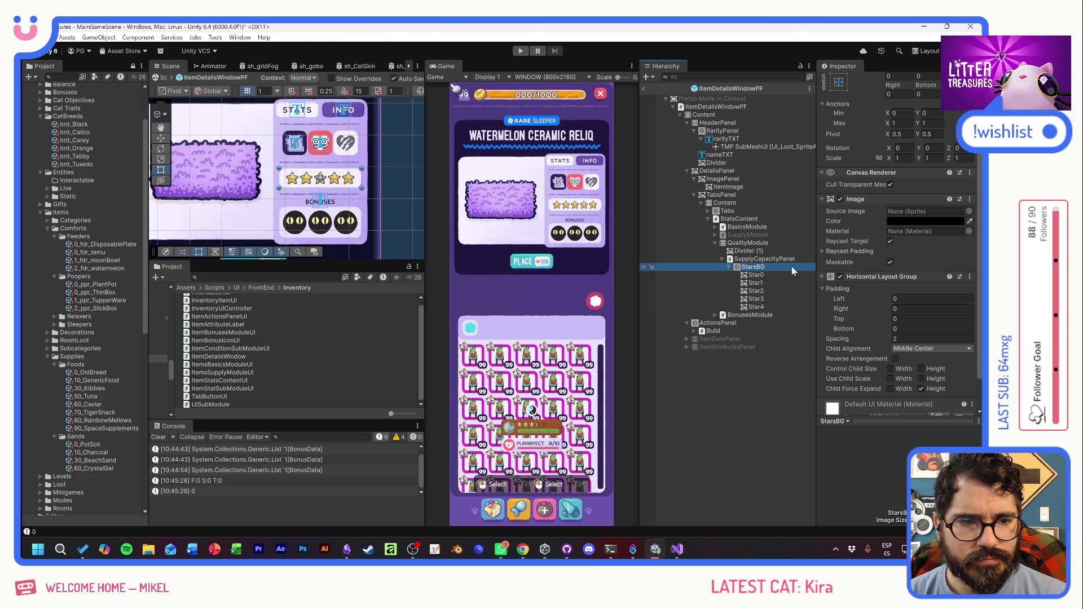
- Duplicate StarsBG and name the copy Stars
left_click(728, 267)
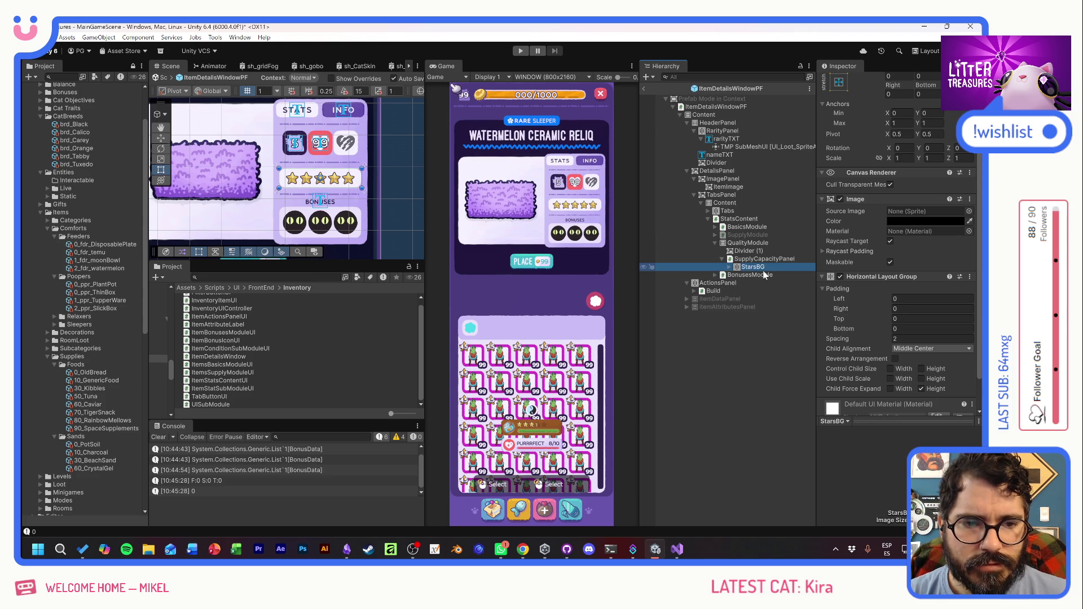
key("ctrl+d")
left_click(757, 275)
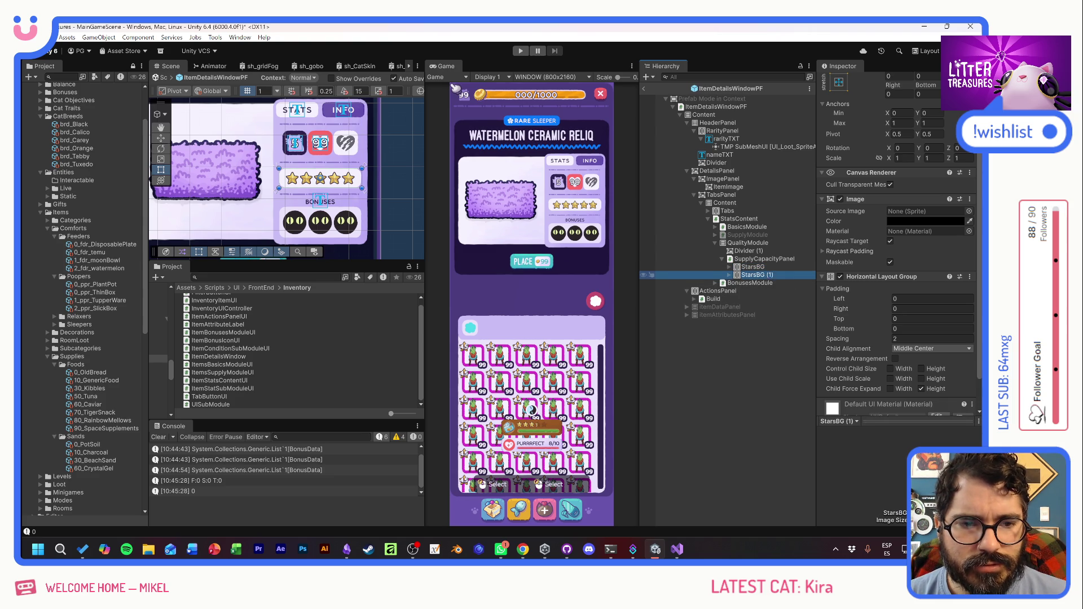
left_click_drag(758, 277, 783, 281)
key("BackSpace")
left_click(741, 268)
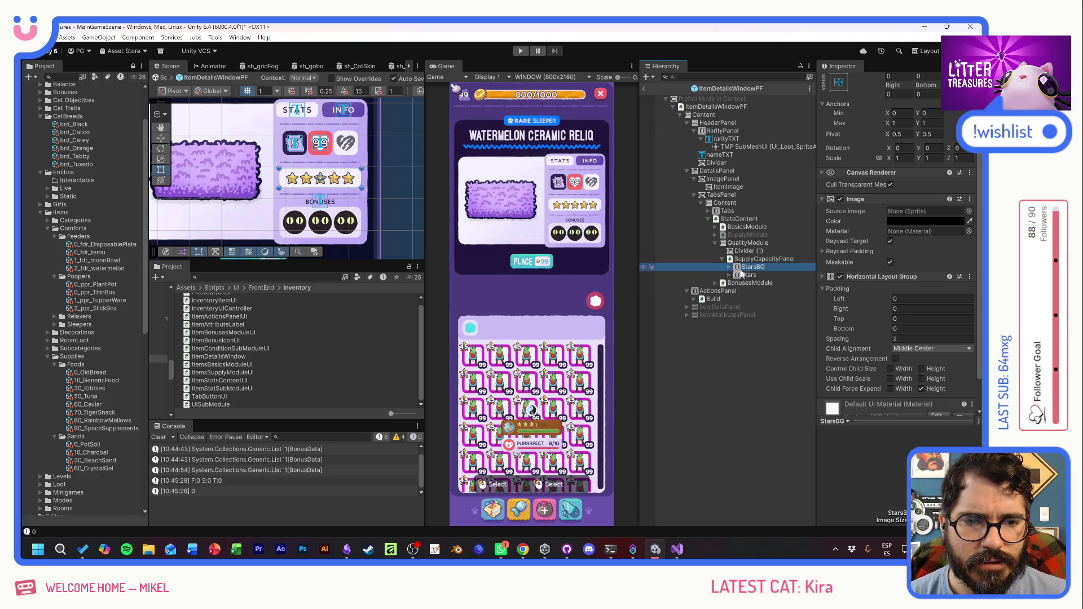
left_click(729, 267)
left_click(755, 275)
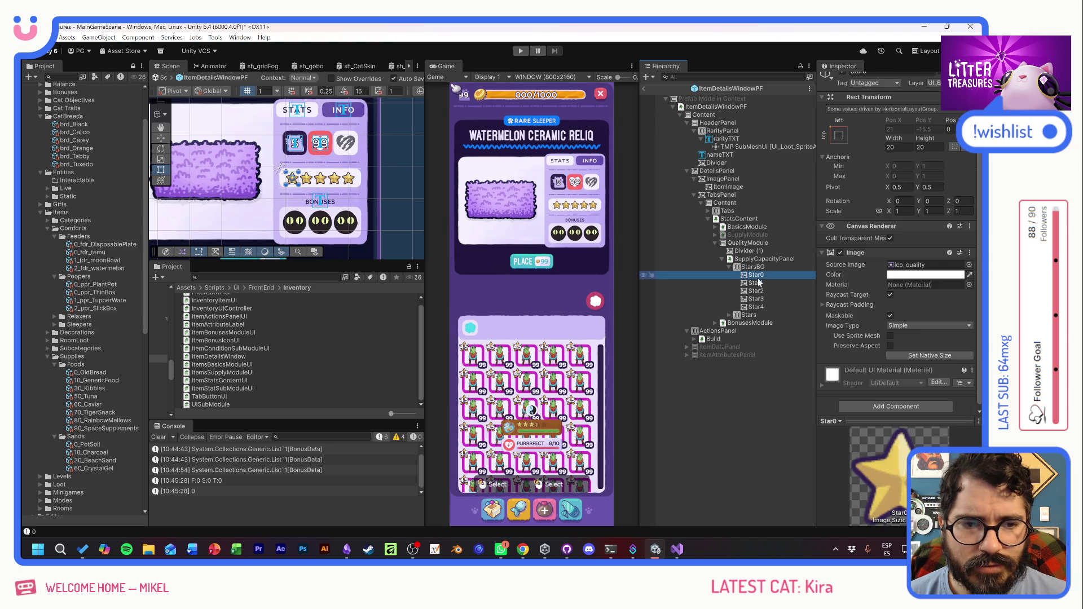
- Deactivate the Stars object and select the five star images under StarsBG
left_click(749, 315)
scroll(867, 194, "up", 1)
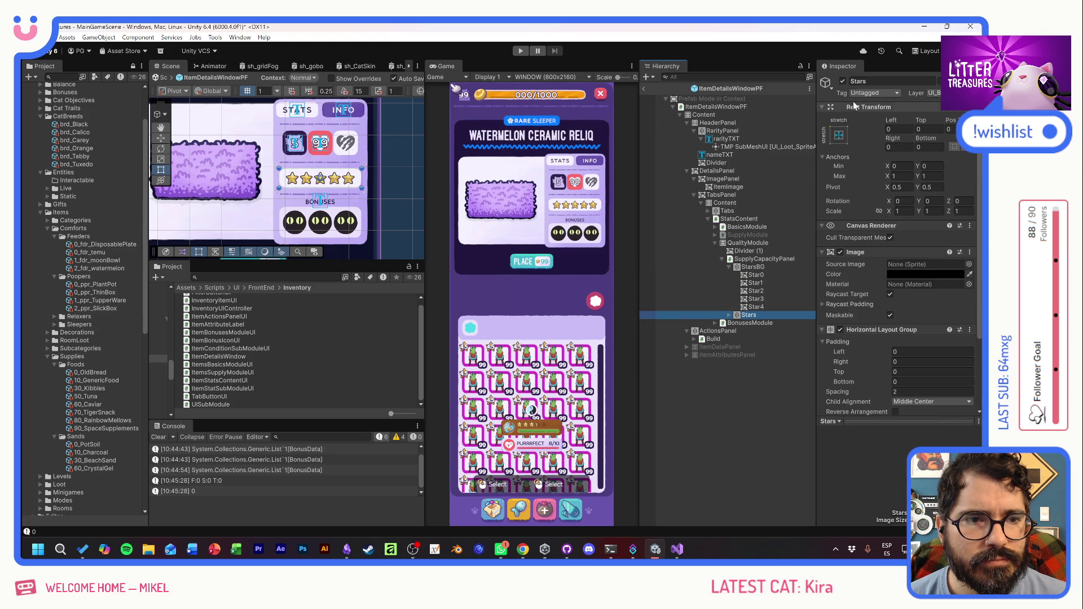
left_click(842, 82)
left_click(756, 274)
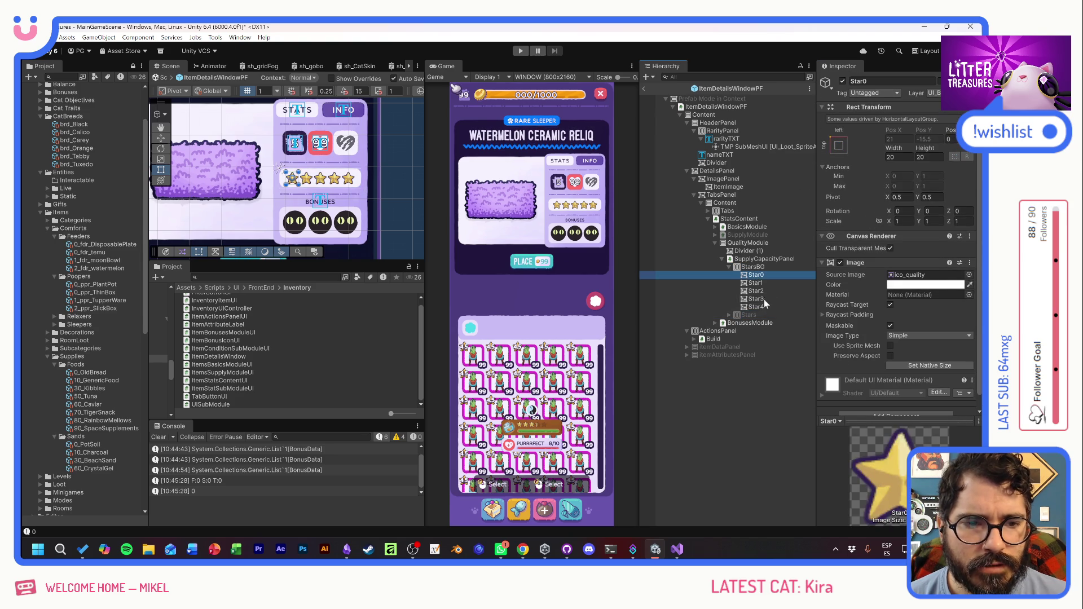
left_click(756, 307, "shift")
- Tint the five background star images a translucent dark purple
left_click(914, 284)
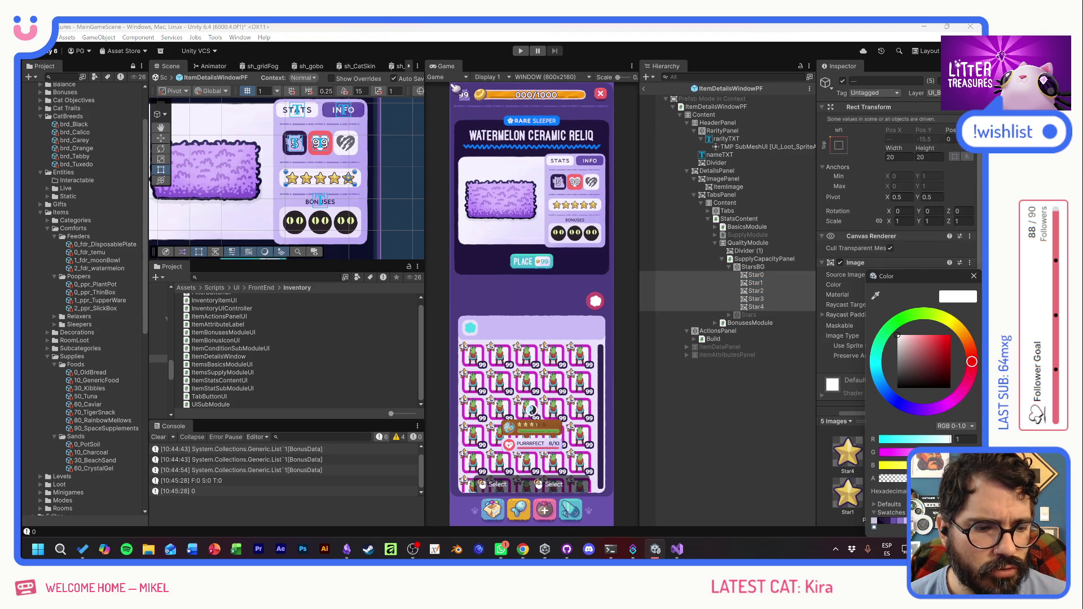
left_click_drag(971, 361, 962, 333)
left_click_drag(898, 335, 947, 335)
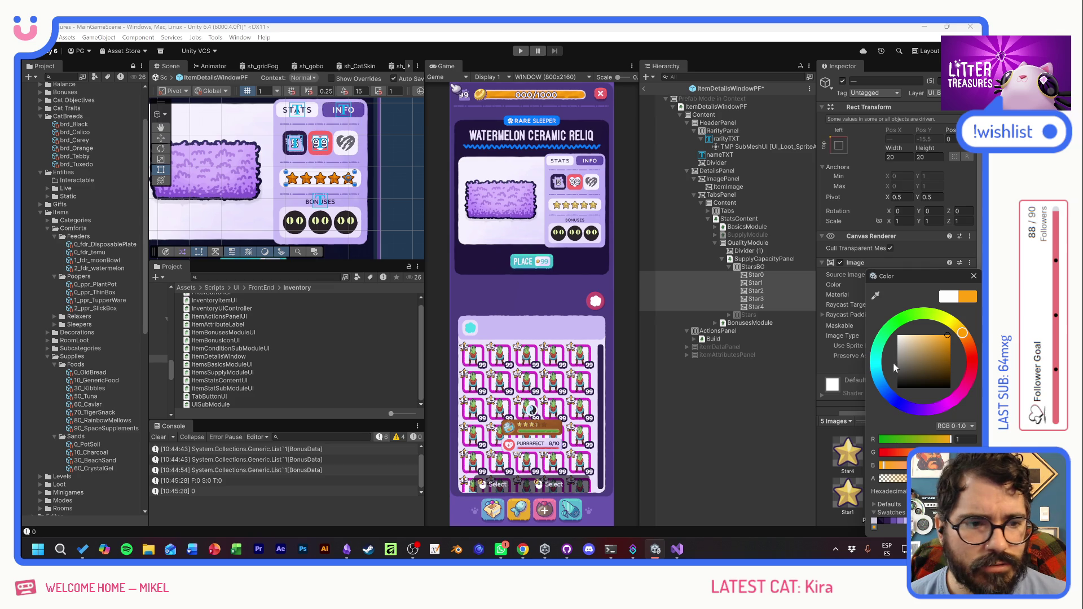
left_click_drag(948, 478, 881, 479)
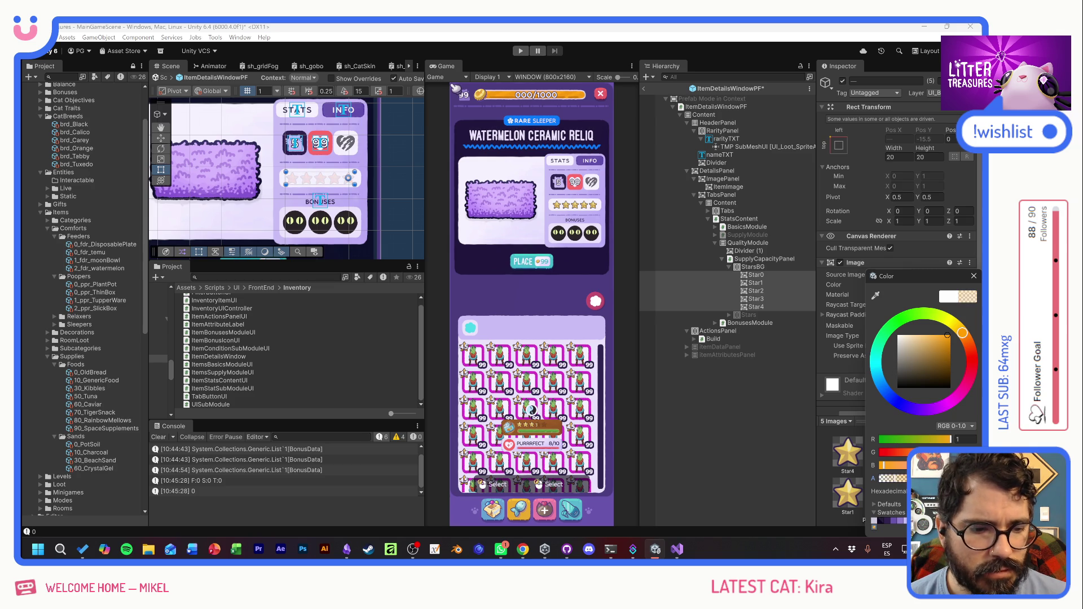
left_click(900, 521)
left_click(893, 521)
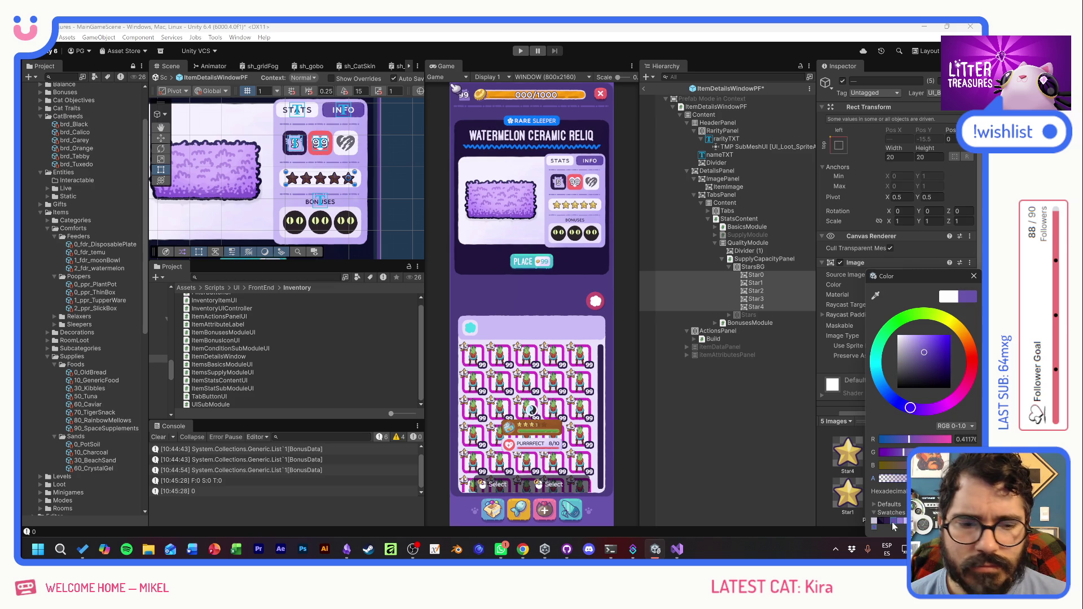
left_click(887, 521)
left_click_drag(914, 388, 906, 355)
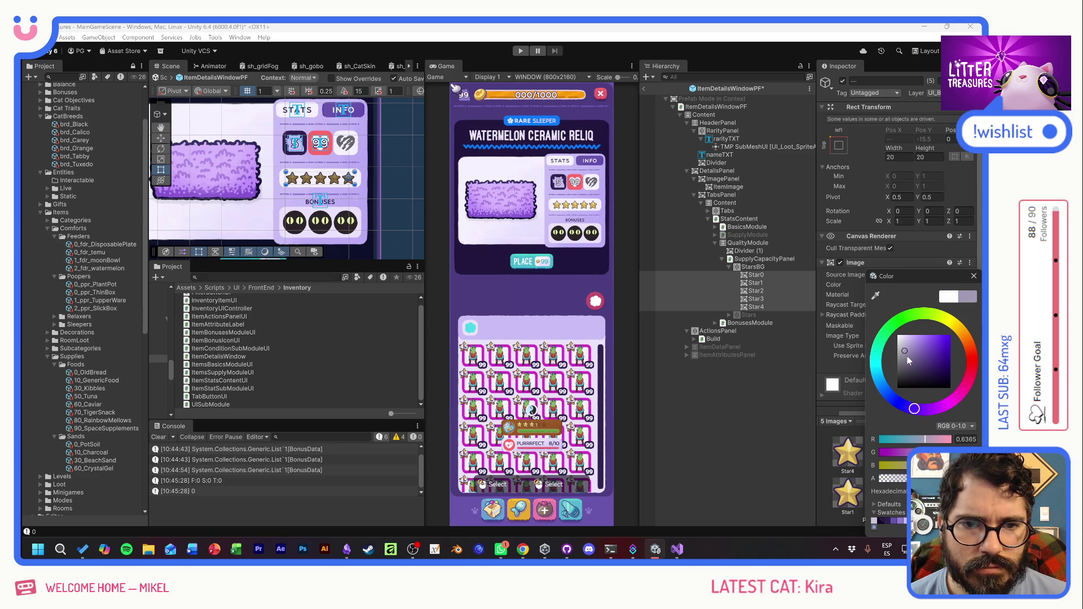
left_click(887, 521)
left_click_drag(903, 478, 892, 485)
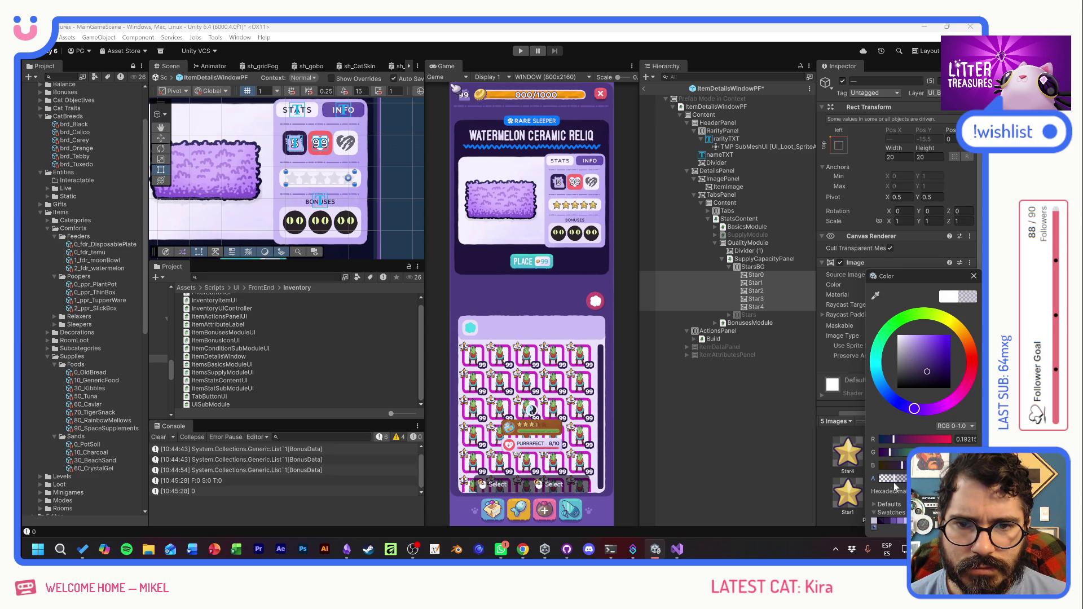
left_click(974, 276)
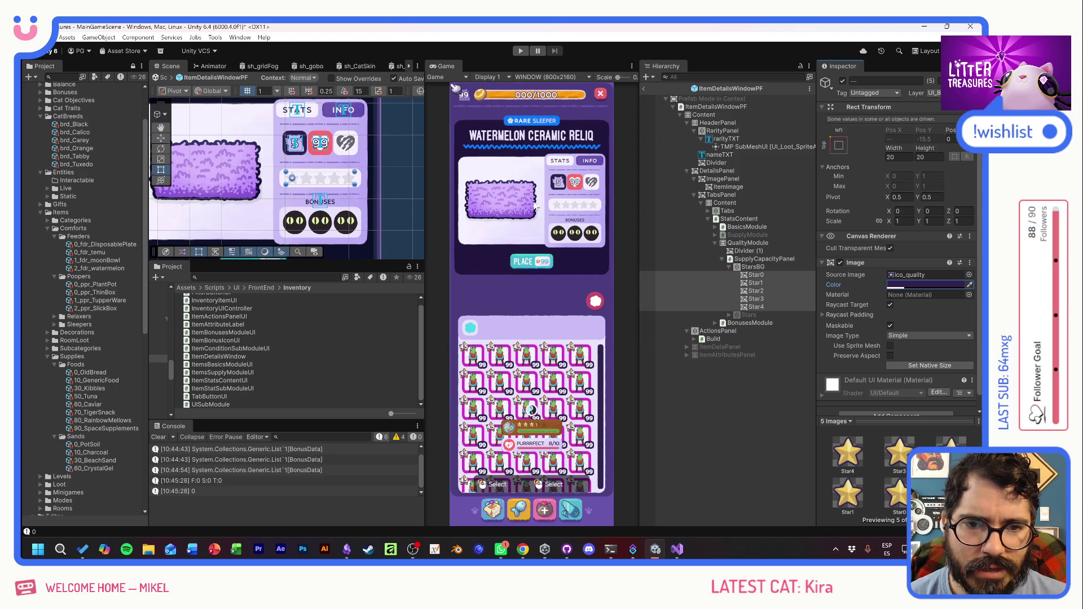
- Enable Stars and set its five star images to Filled, Horizontal fill from the left
left_click(749, 316)
key("alt+shift+a")
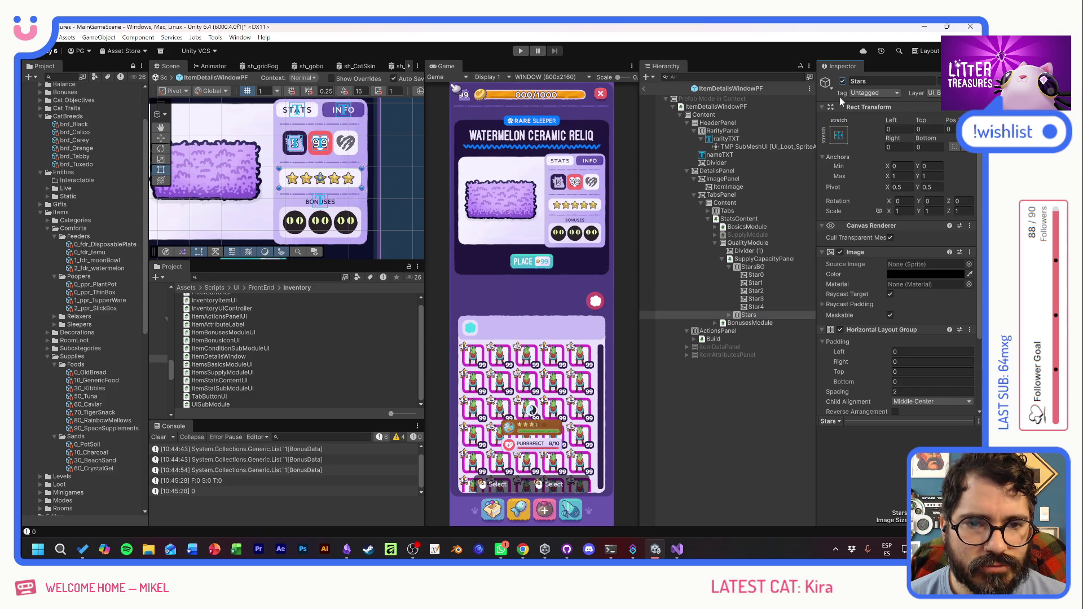
left_click(729, 315)
left_click(756, 322)
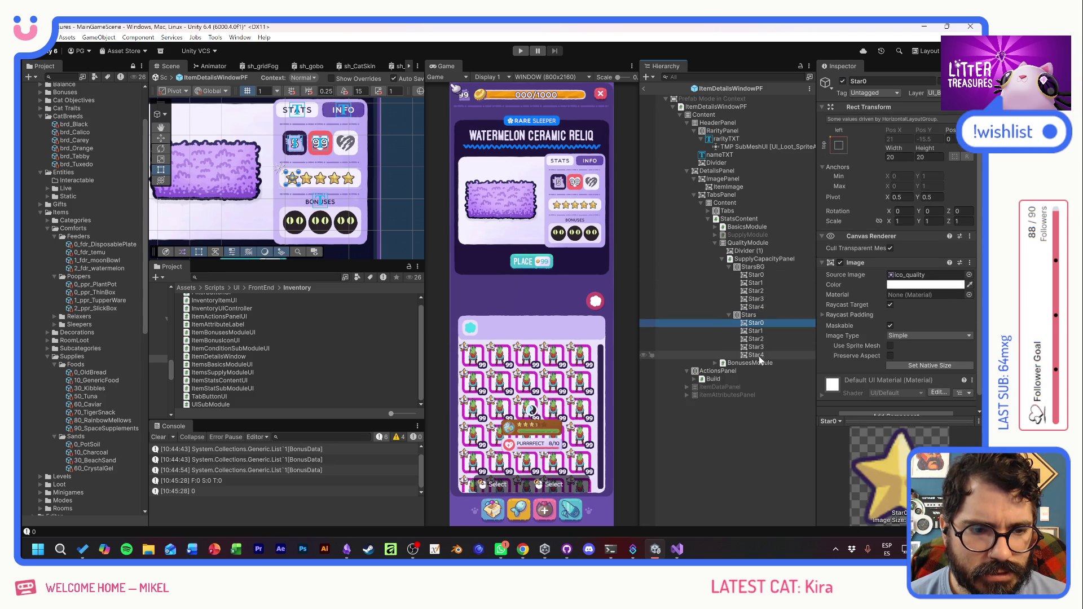
left_click(783, 355, "shift")
left_click(927, 336)
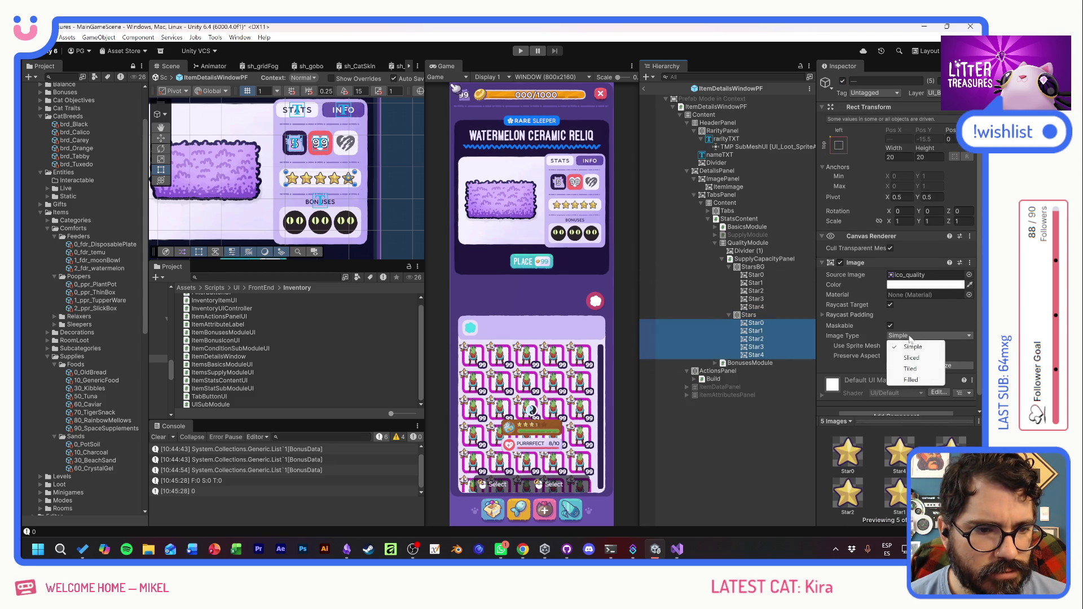
left_click(911, 379)
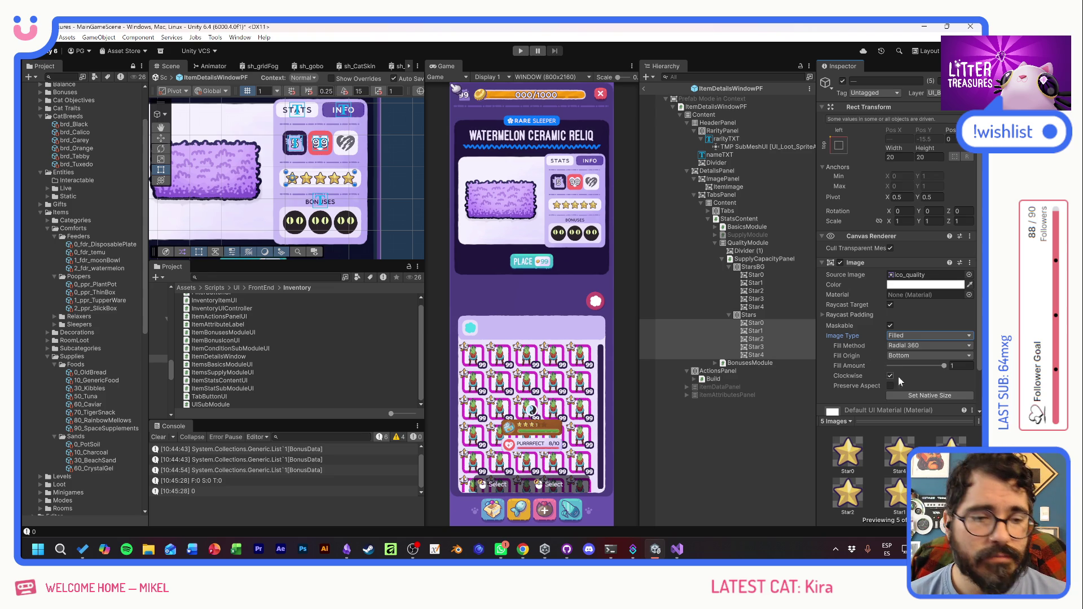
mouse_move(943, 366)
left_mouse_down()
mouse_move(905, 371)
mouse_move(915, 373)
left_mouse_up()
left_click(912, 345)
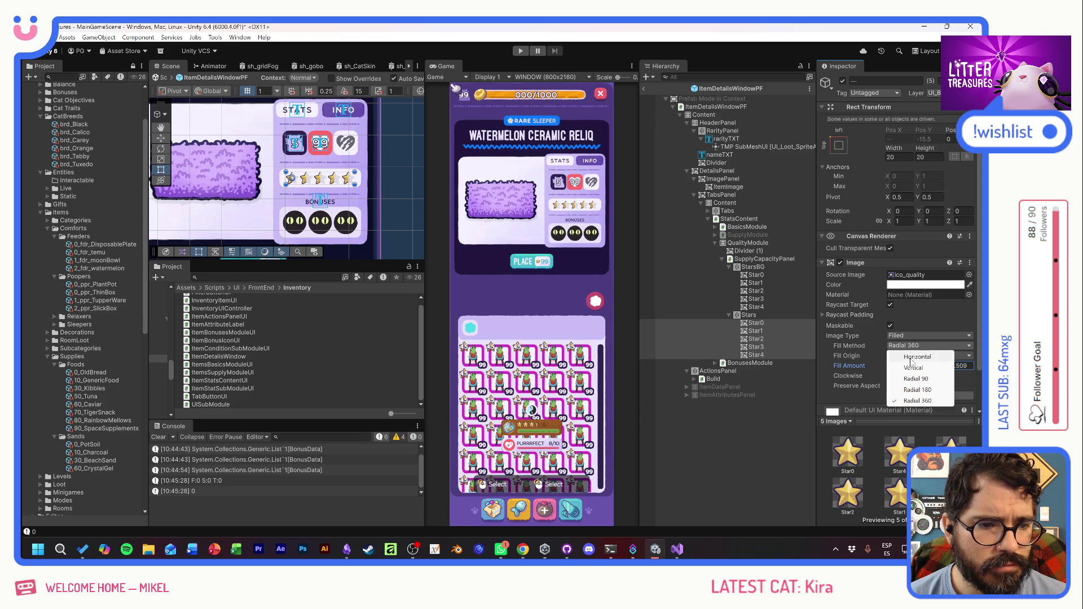
left_click(919, 355)
mouse_move(918, 368)
left_mouse_down()
mouse_move(908, 368)
mouse_move(934, 369)
mouse_move(906, 369)
mouse_move(941, 369)
mouse_move(892, 369)
mouse_move(949, 369)
left_mouse_up()
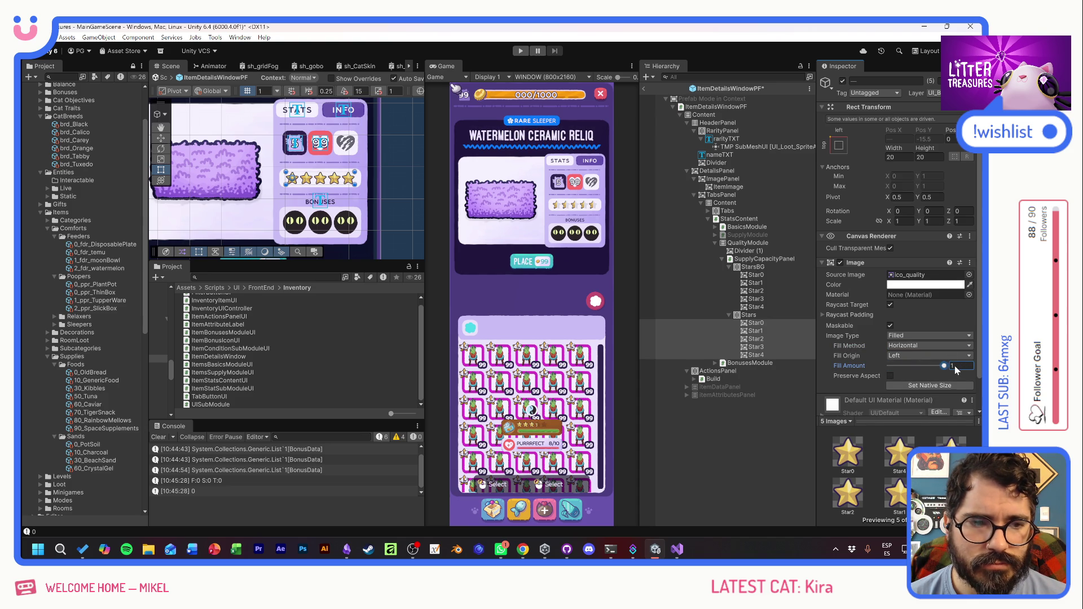
- Set Star4's fill amount to 0 and Star3's fill amount to 0.5
left_click(756, 339)
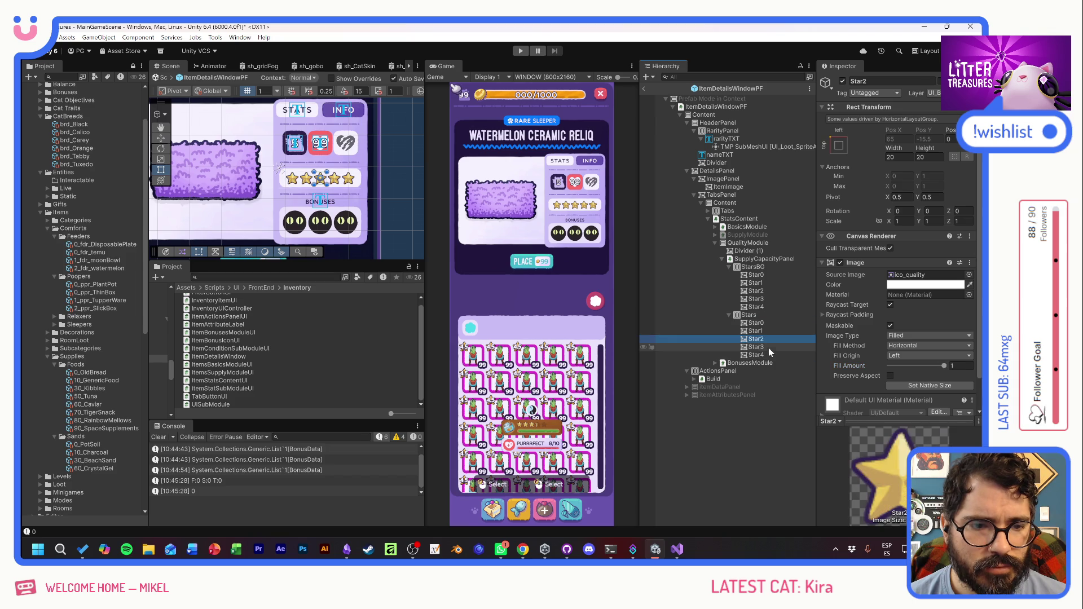
left_click(766, 354)
left_click_drag(848, 365, 815, 365)
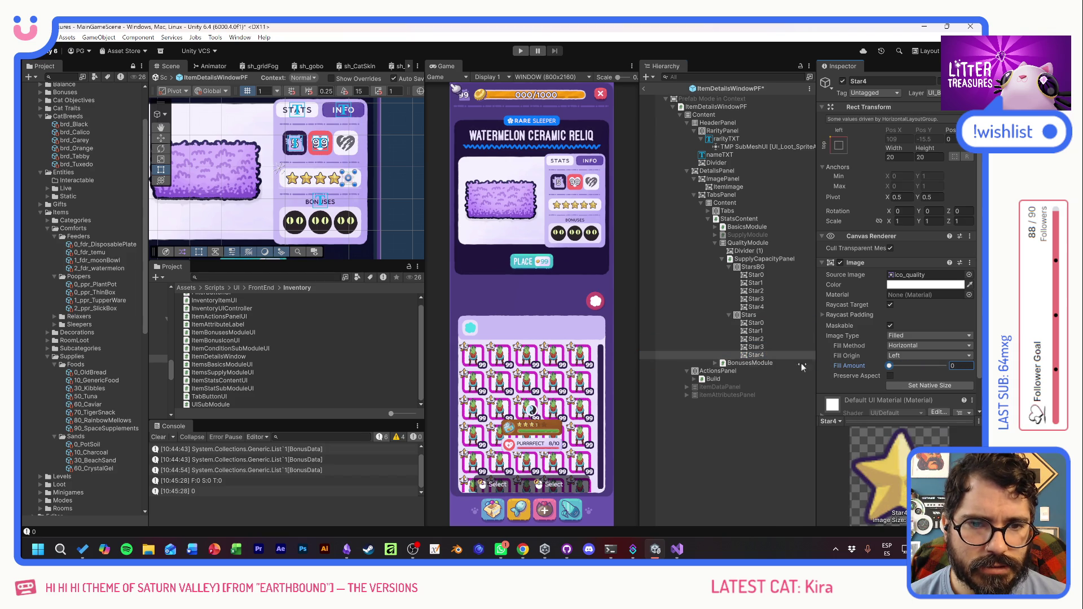
left_click(756, 346)
mouse_move(946, 366)
left_mouse_down()
mouse_move(897, 367)
mouse_move(917, 365)
left_mouse_up()
type("0.5")
key("Return")
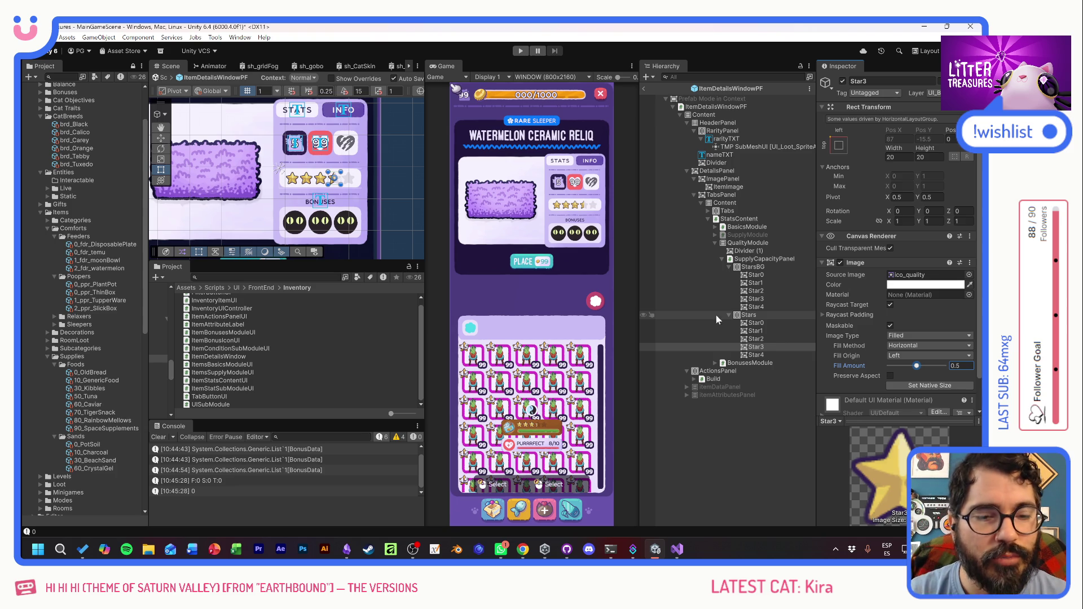
left_click(762, 429)
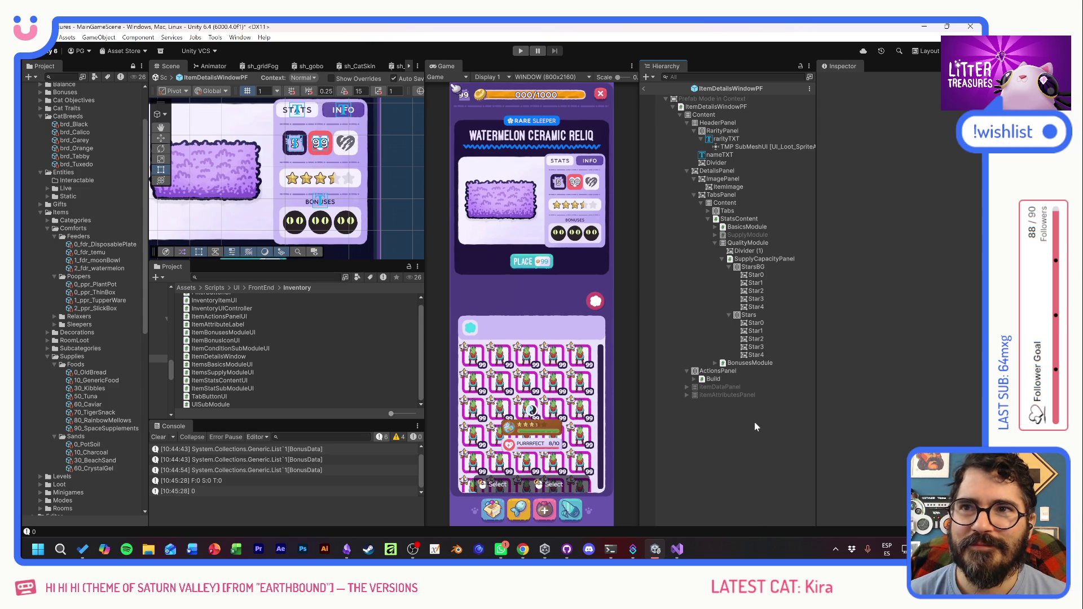
left_click(520, 51)
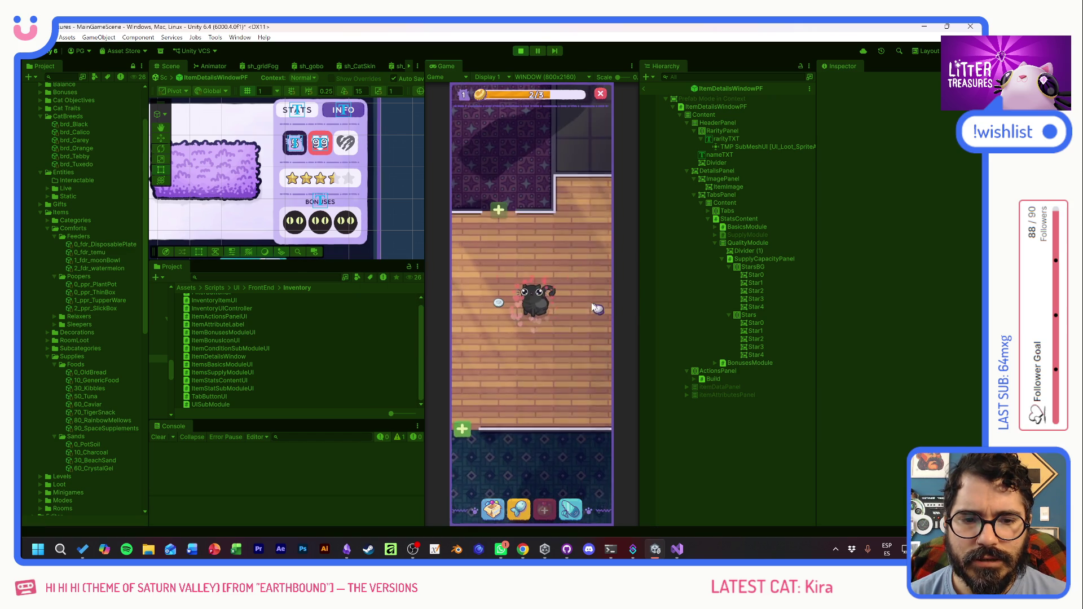
- In Play mode, open the inventory and check Thin Sand Box's star rating in its details
left_click(492, 511)
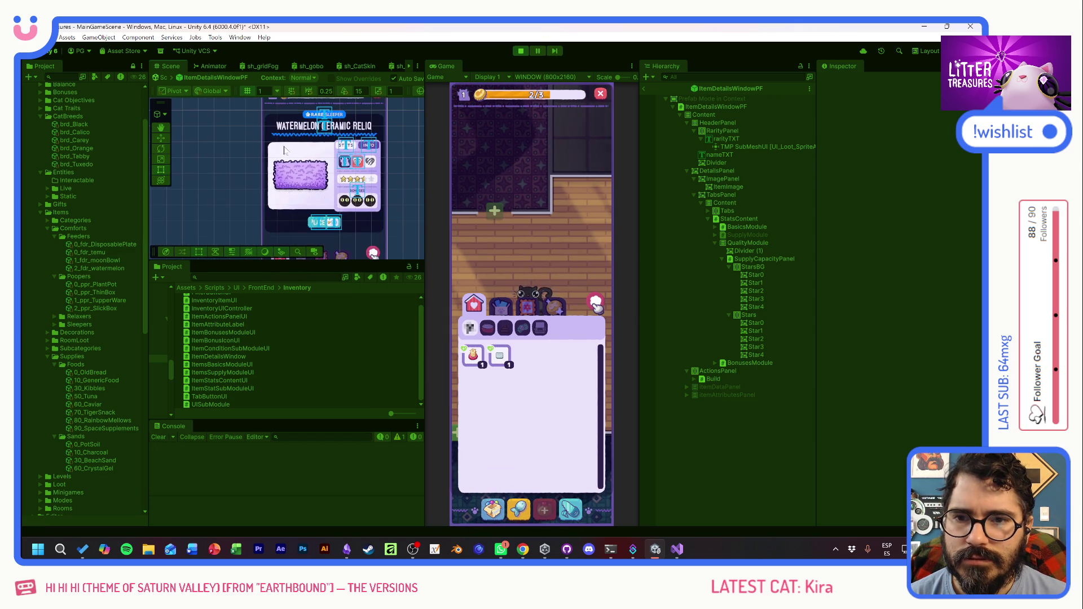
left_click_drag(261, 114, 209, 105)
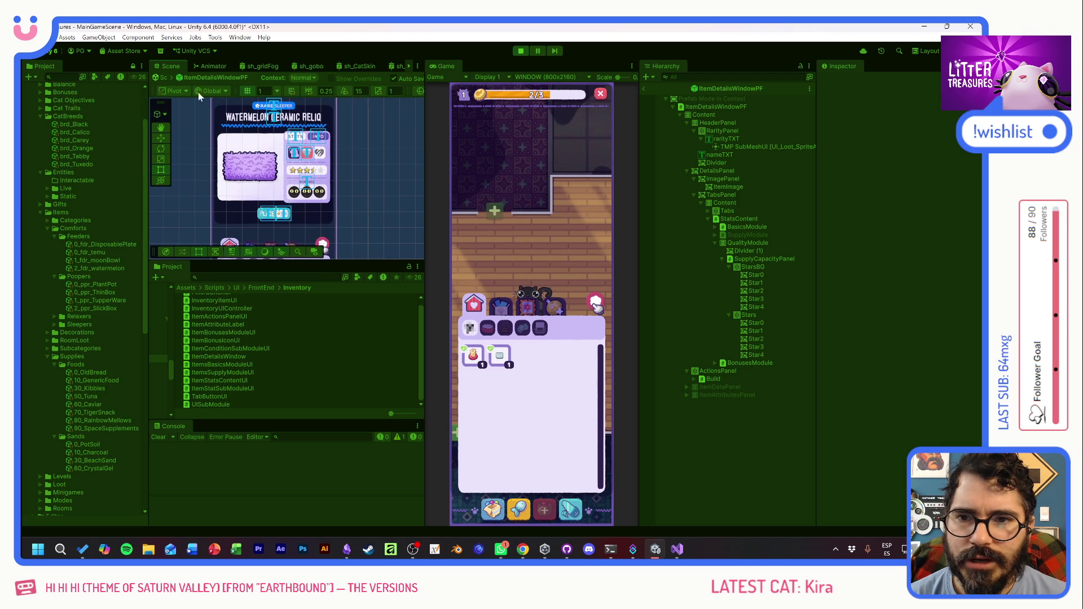
left_click(161, 77)
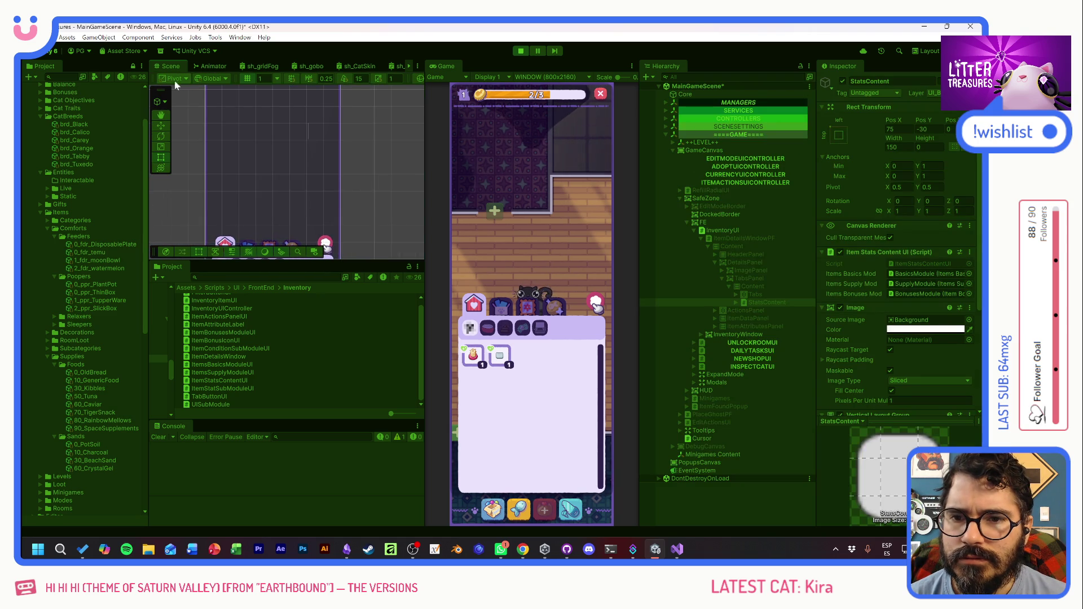
left_click(500, 357)
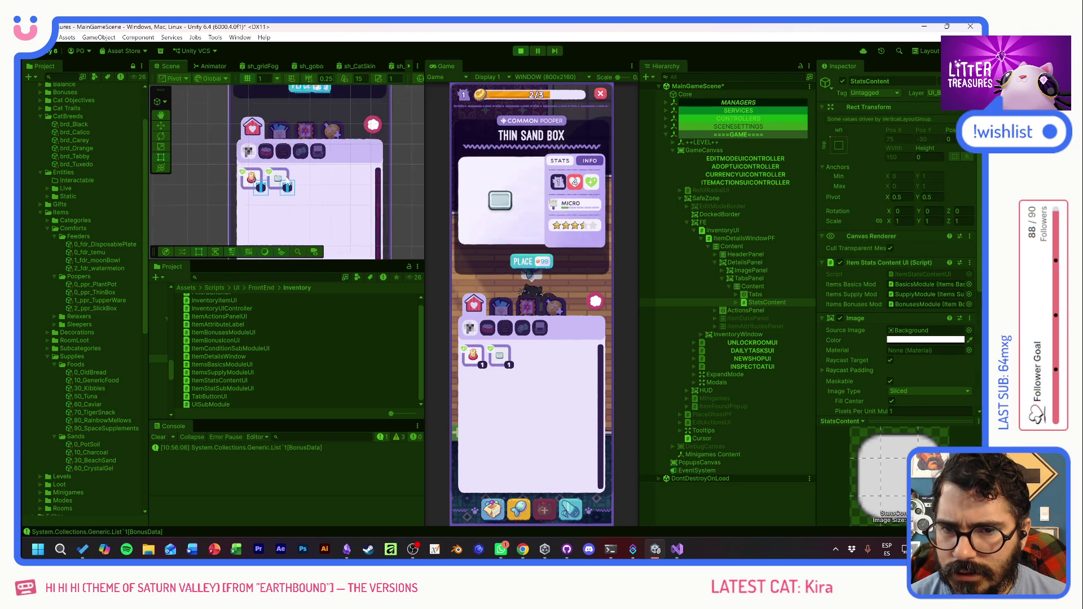
left_click(717, 382)
left_click(269, 190)
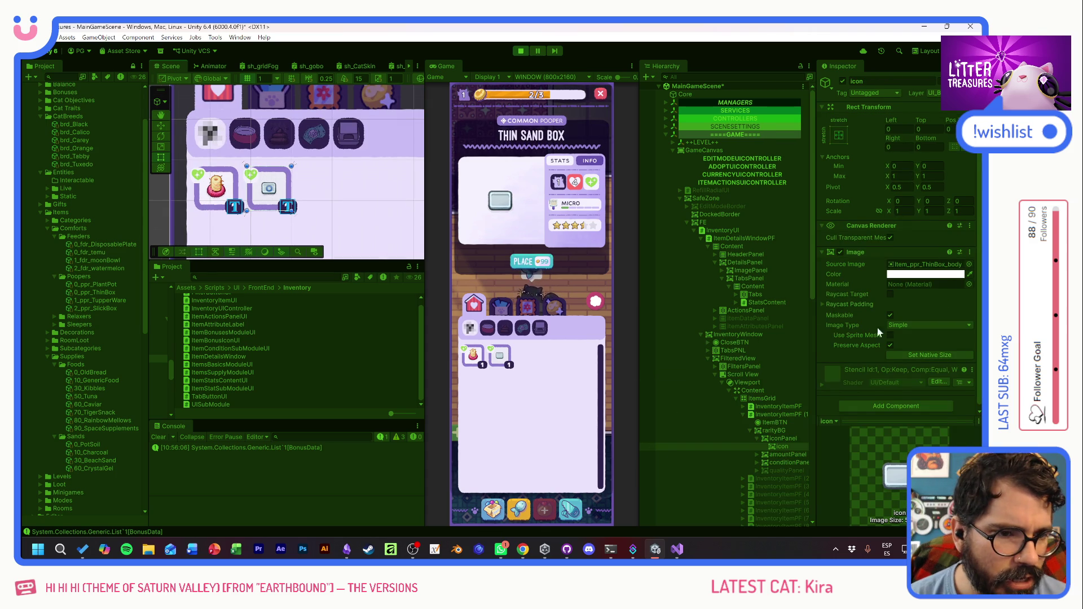
scroll(881, 322, "down", 1)
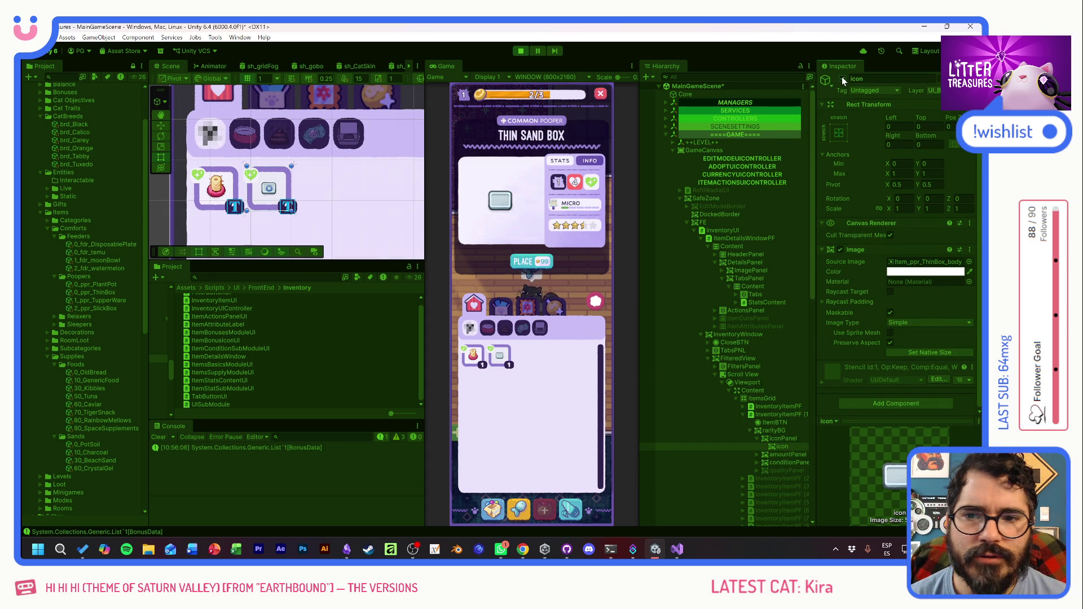
scroll(842, 77, "up", 1)
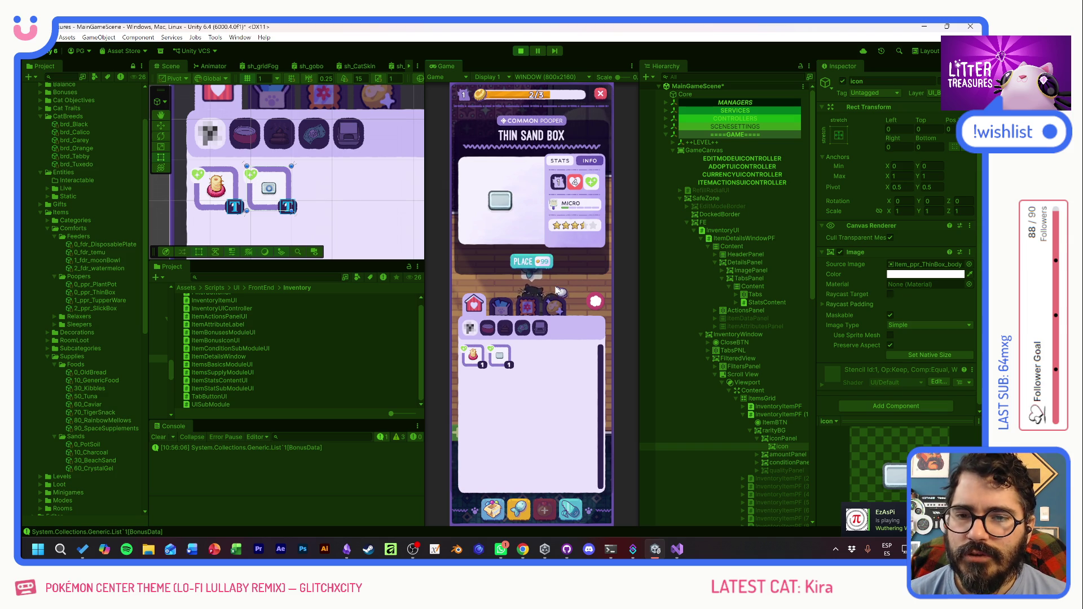
- Close the item details window and stop Play mode
left_click(595, 301)
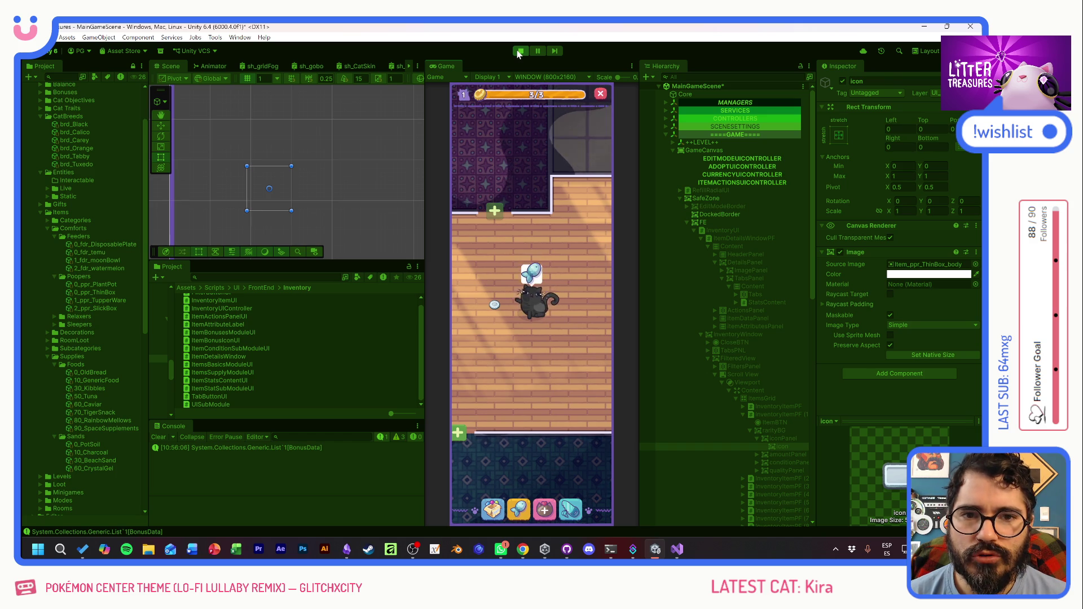
left_click(518, 52)
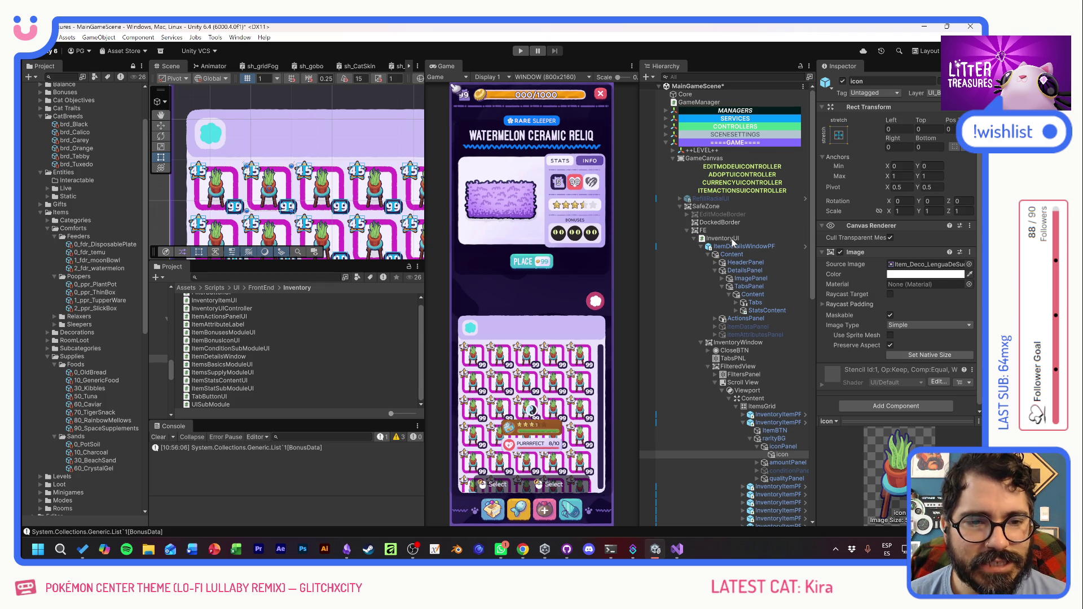
left_click(732, 239)
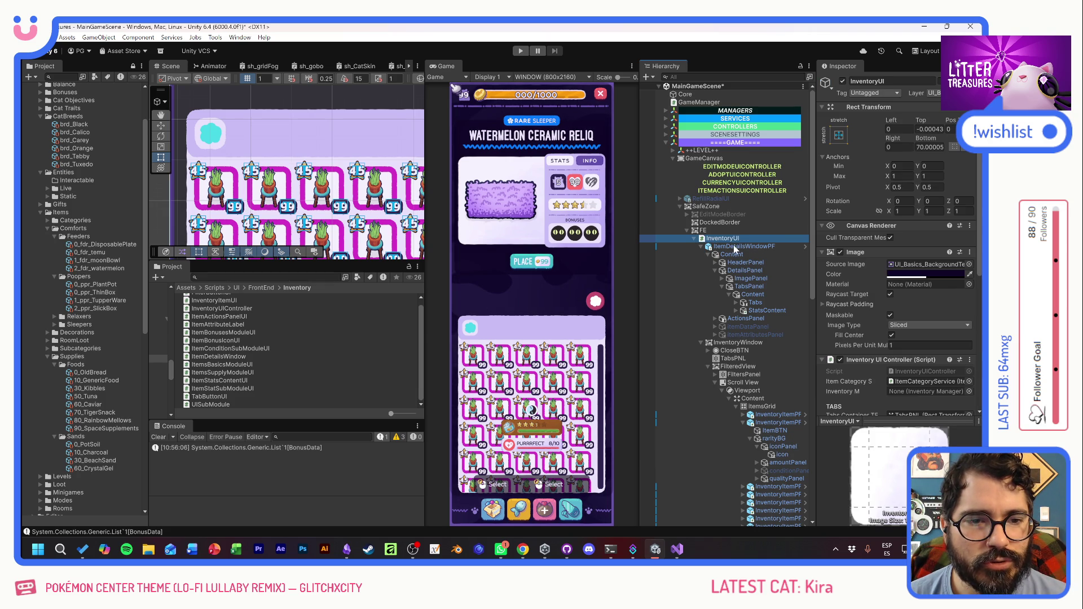
left_click(733, 254)
left_click(743, 263)
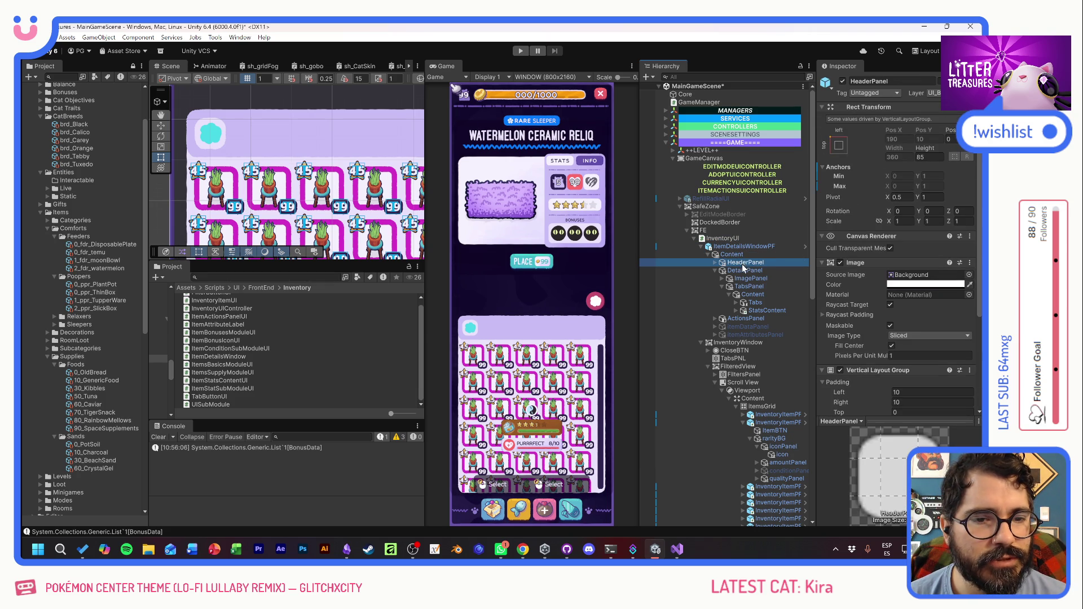
left_click(728, 239)
scroll(857, 312, "down", 5)
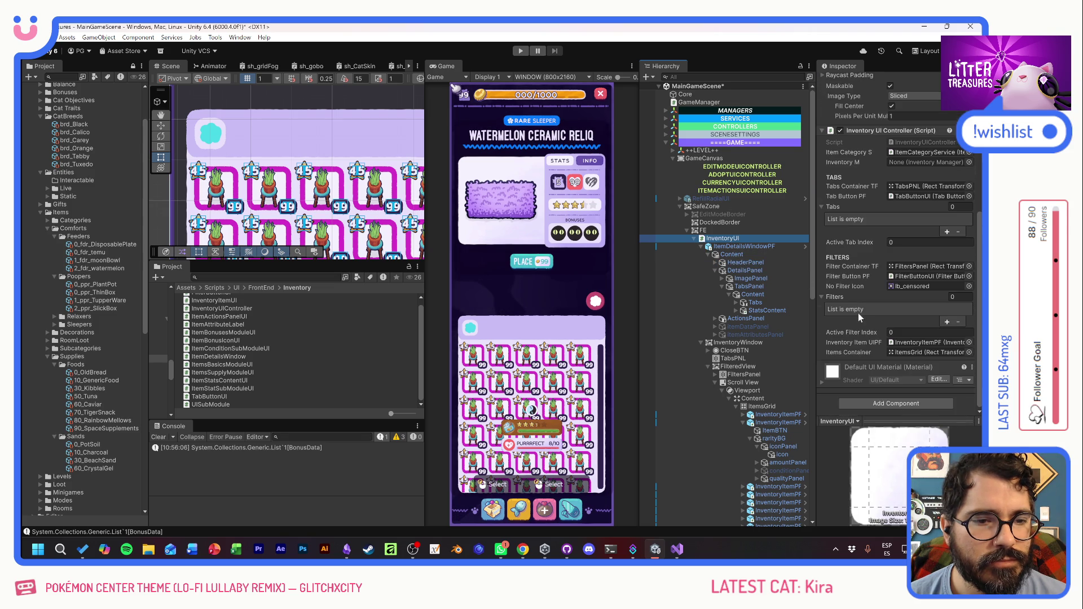
scroll(858, 316, "up", 5)
left_click(826, 306)
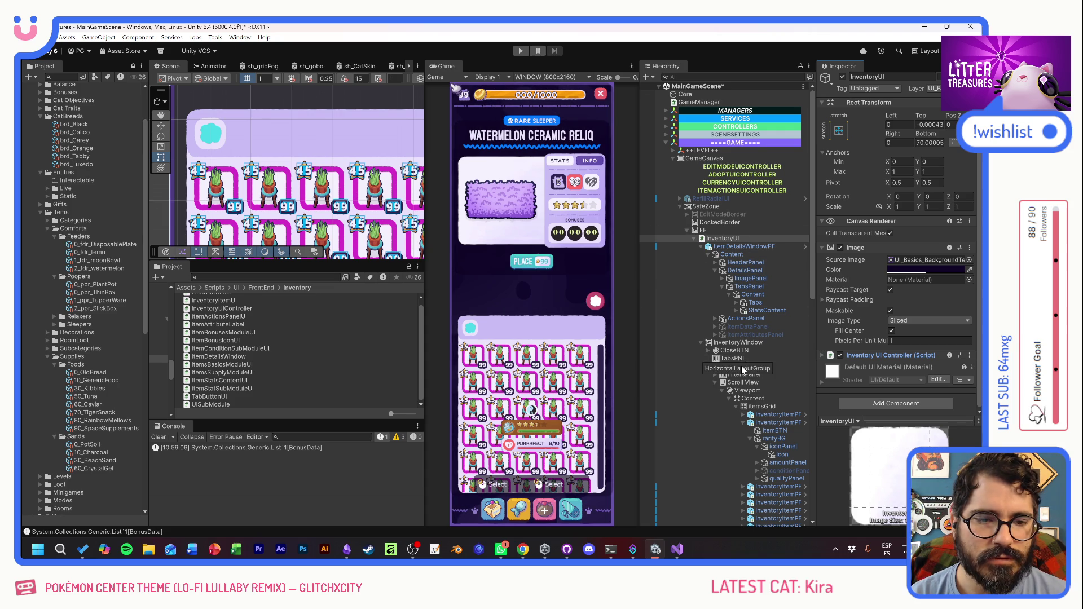
scroll(742, 369, "down", 5)
scroll(743, 369, "up", 5)
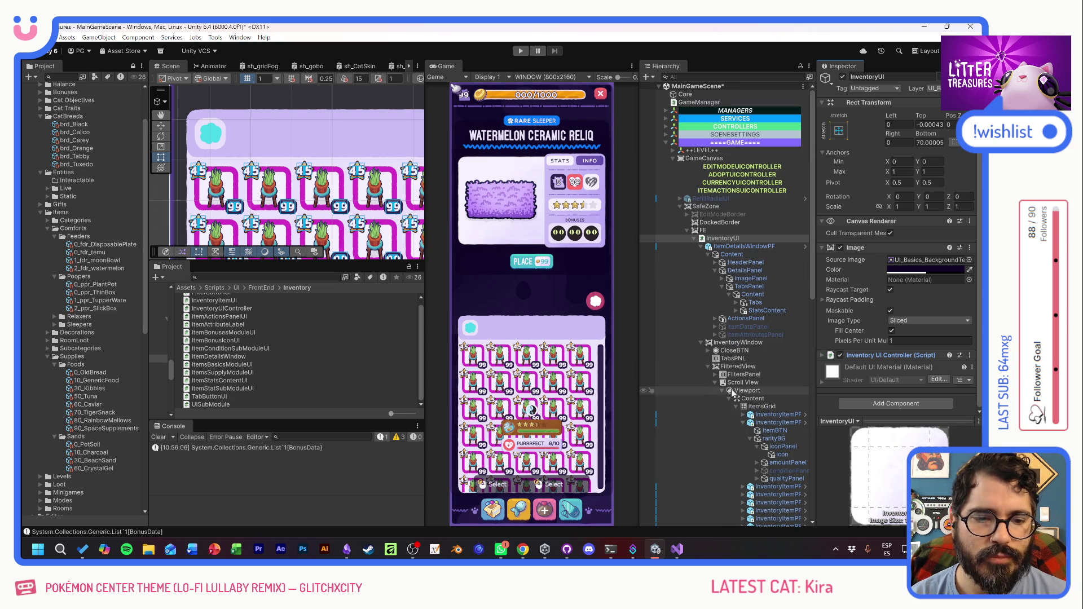
left_click(700, 343)
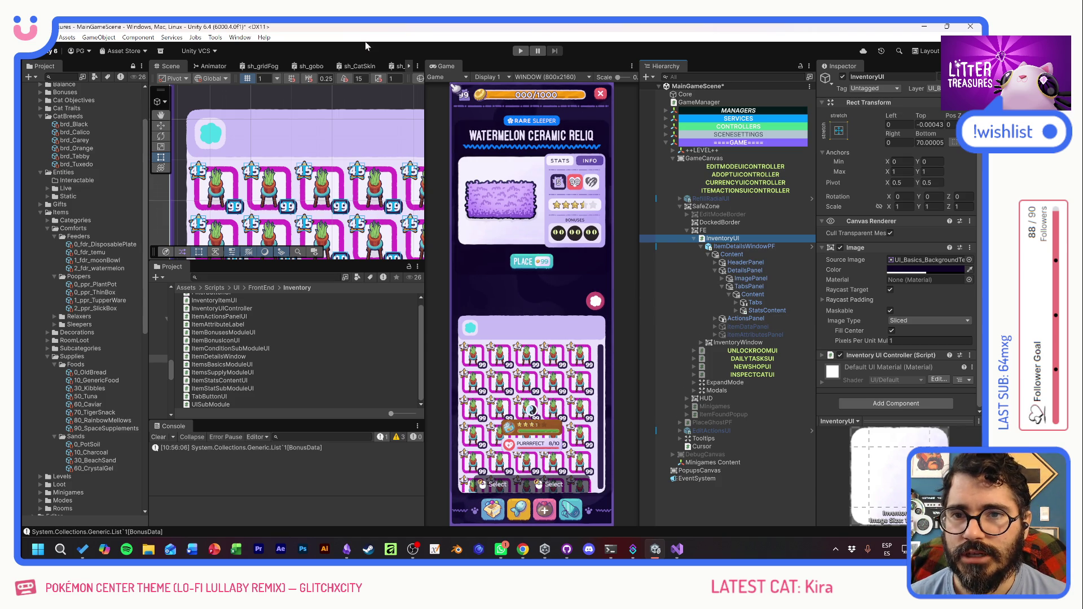
- Save MainGameScene and collapse the DetailsPanel branch in the Hierarchy
key("ctrl+s")
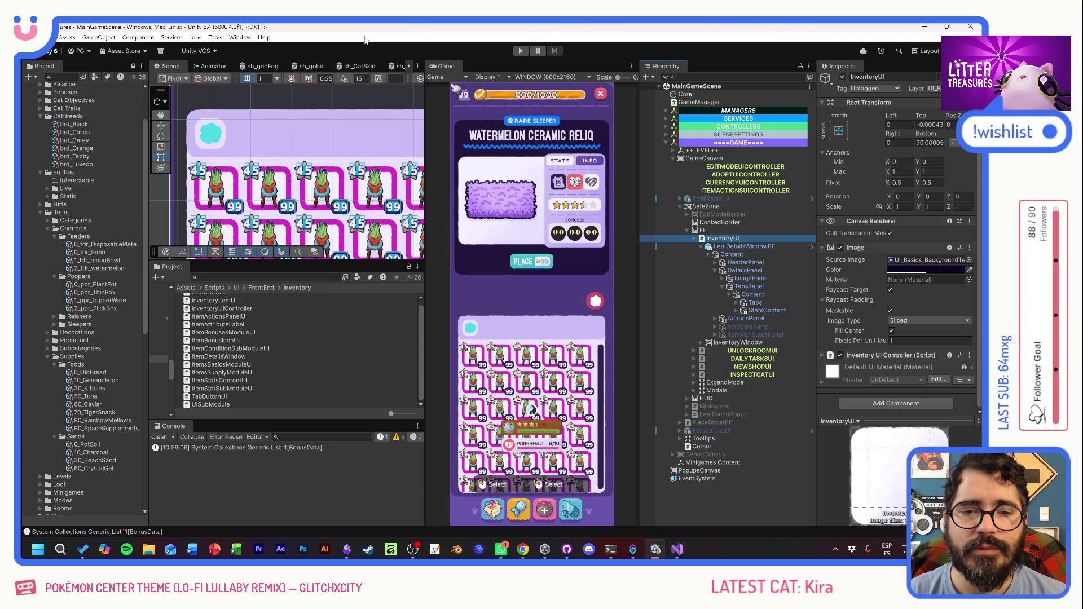
left_click(543, 282)
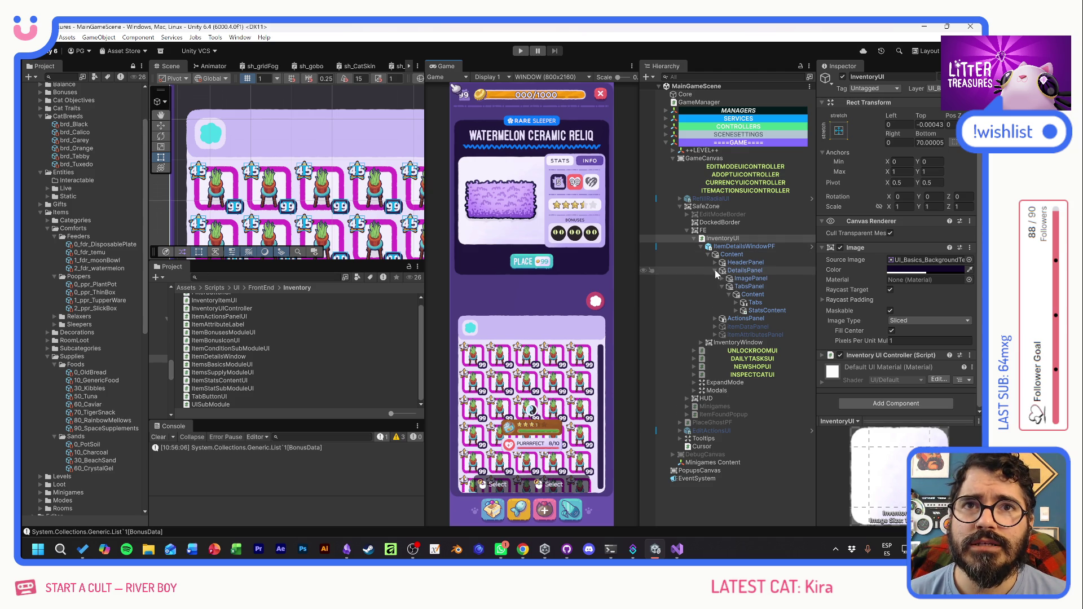
left_click(716, 269)
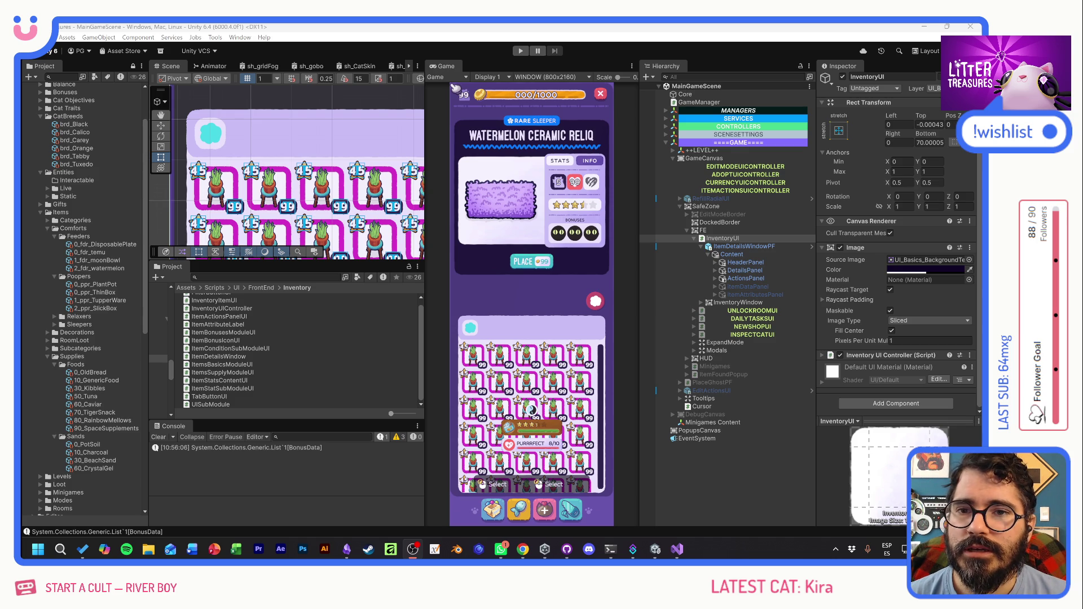
left_click(403, 27)
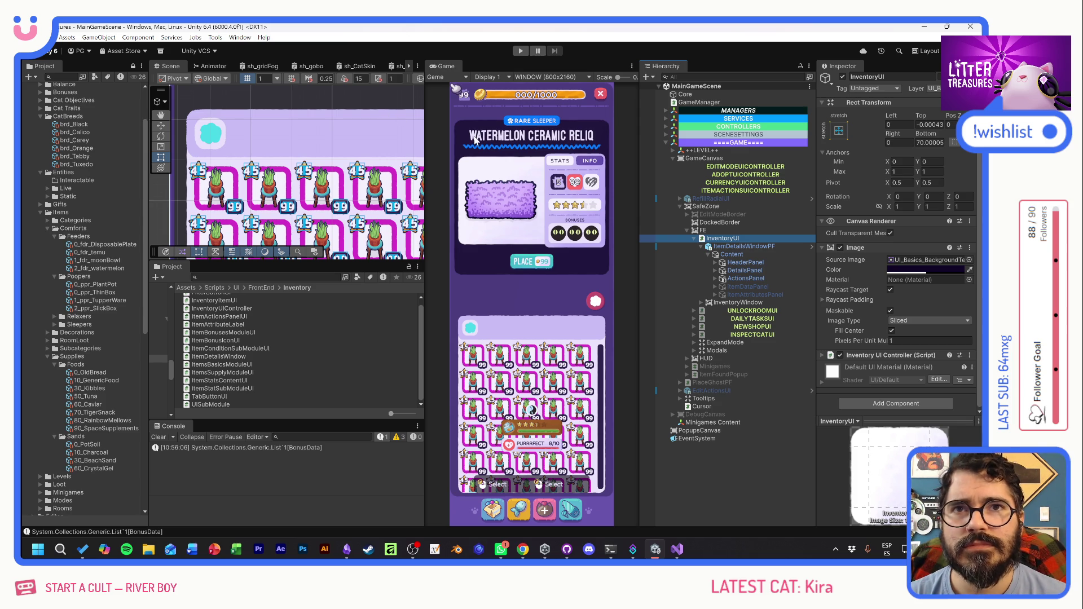
left_click(453, 123)
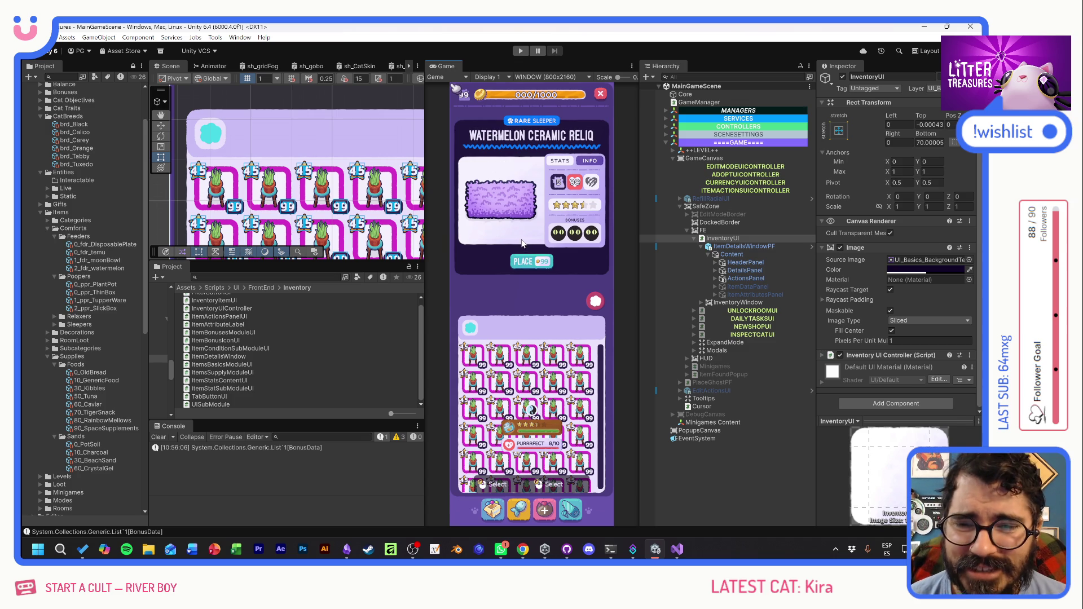
- Expand DetailsPanel, TabsPanel and StatsContent, and select QualityModule
left_click(715, 270)
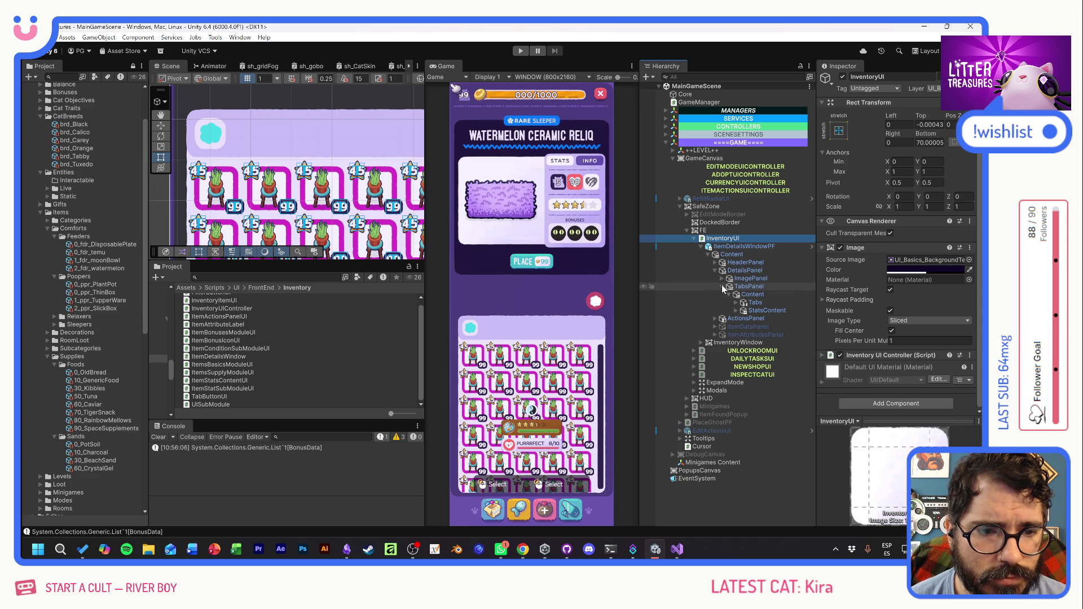
left_click(722, 286)
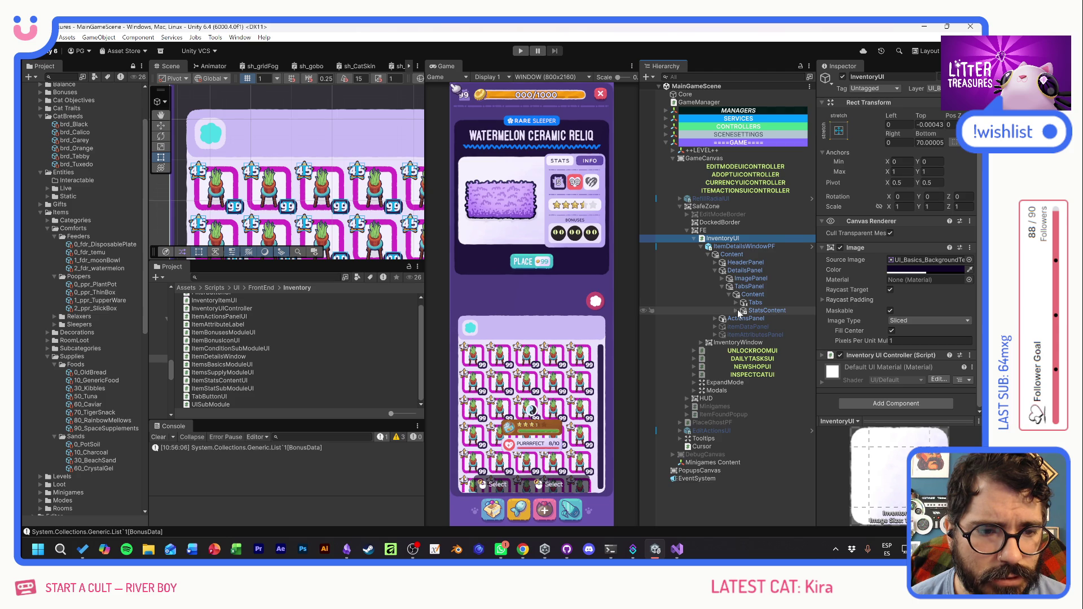
left_click(736, 311)
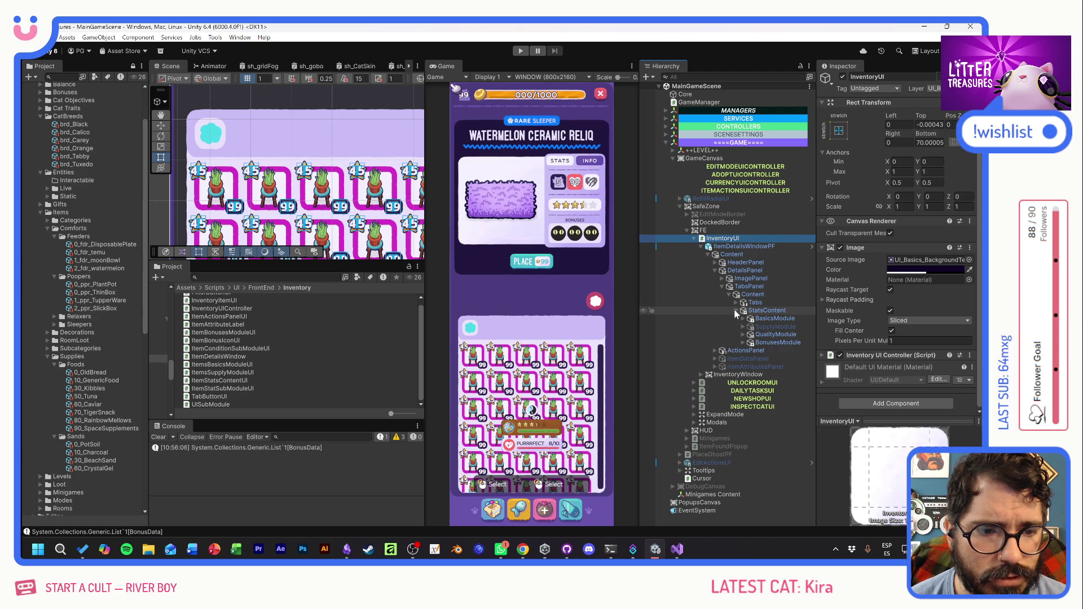
left_click(776, 326)
scroll(849, 296, "down", 5)
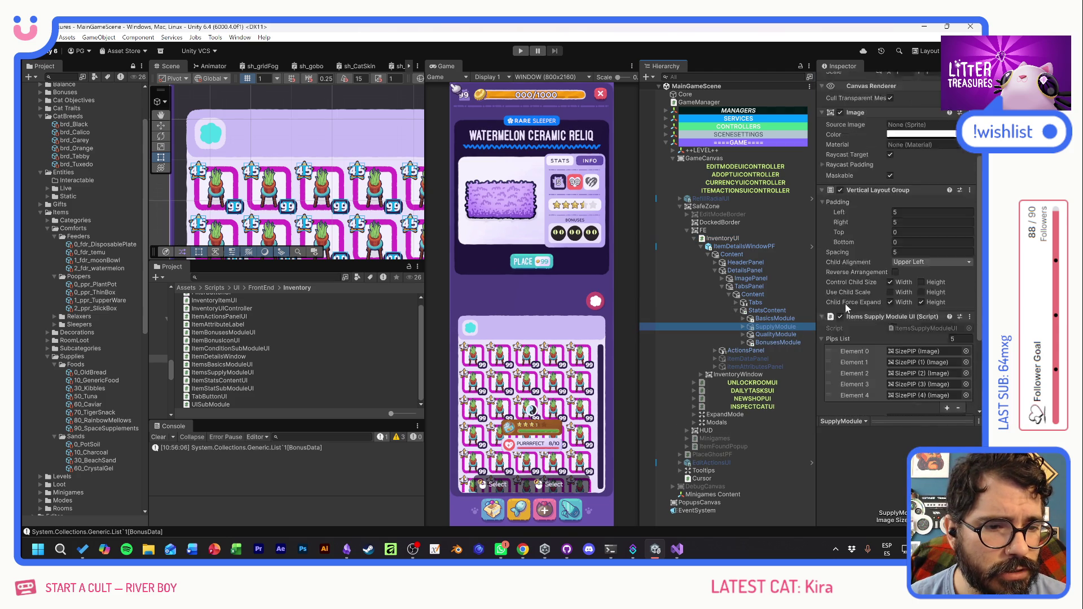
key("Down")
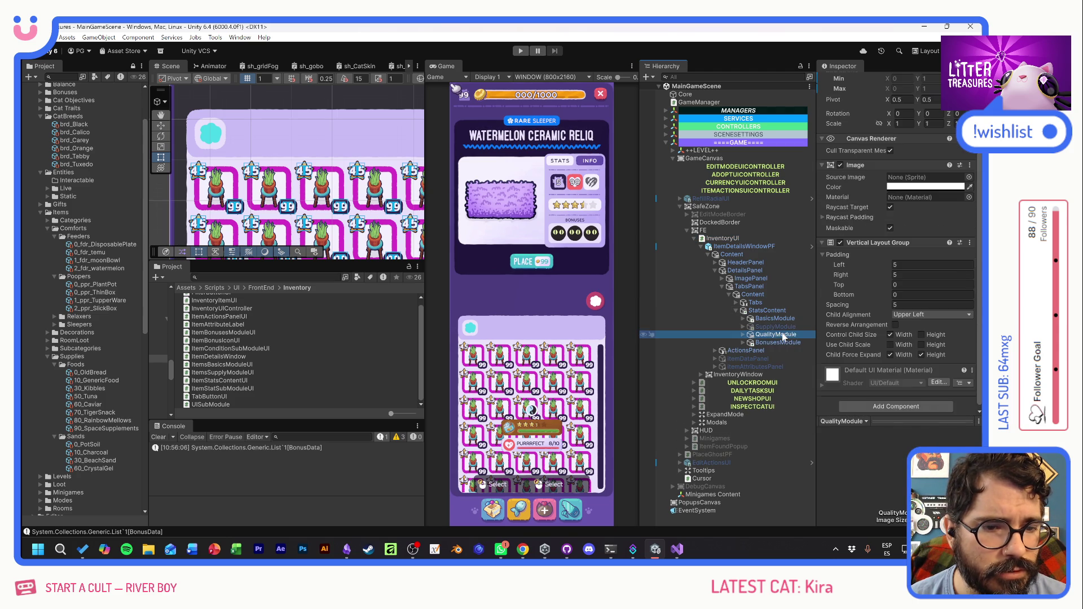
- Add a new ItemQualityModuleUI script component to QualityModule, saved in the Inventory folder
left_click(880, 388)
type("size")
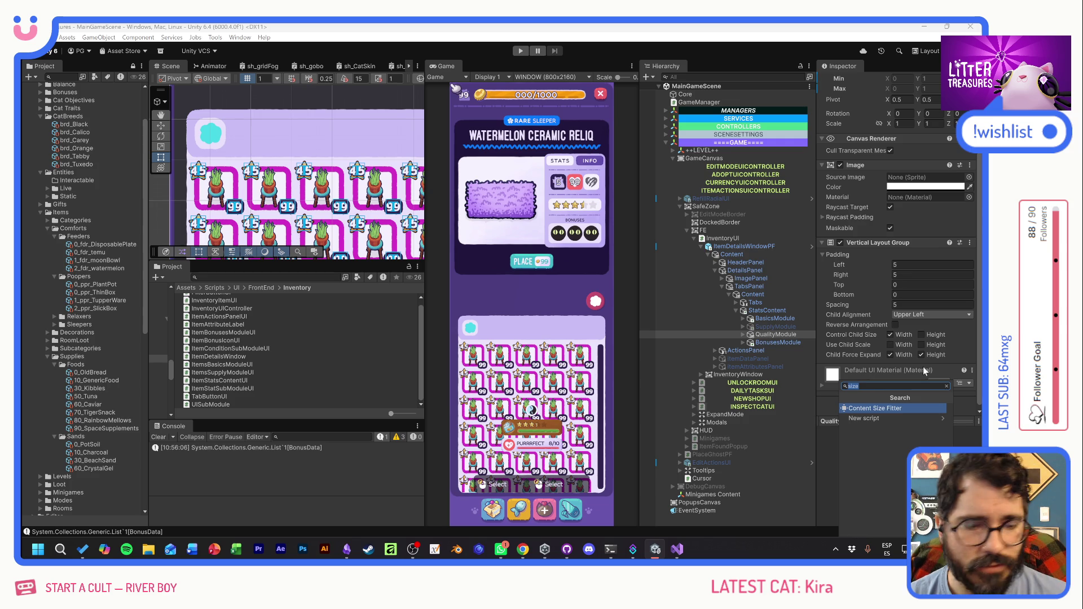
type("Items")
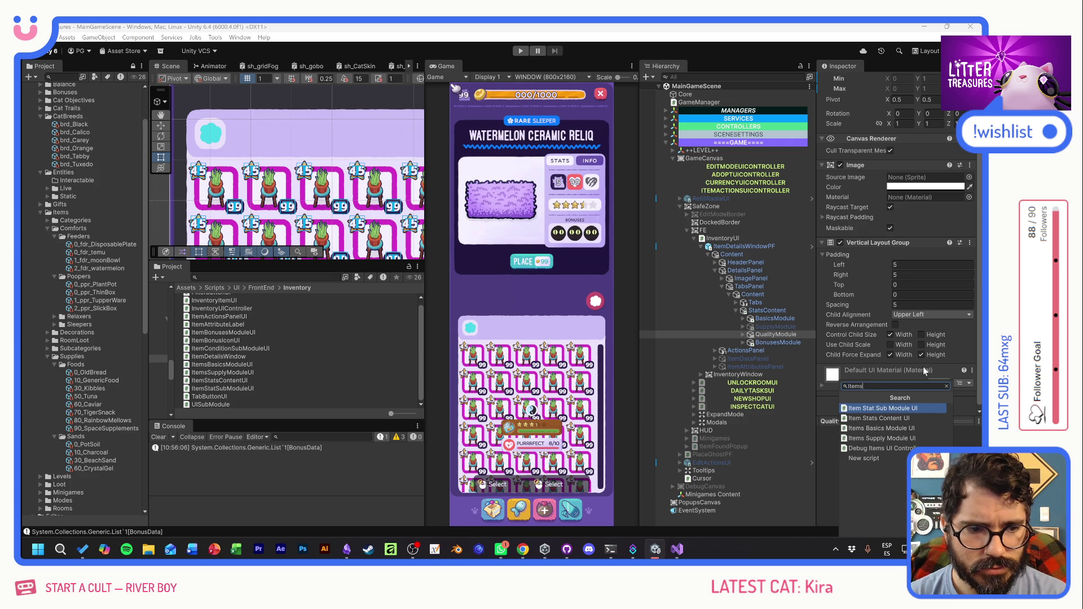
key("BackSpace")
type("Q")
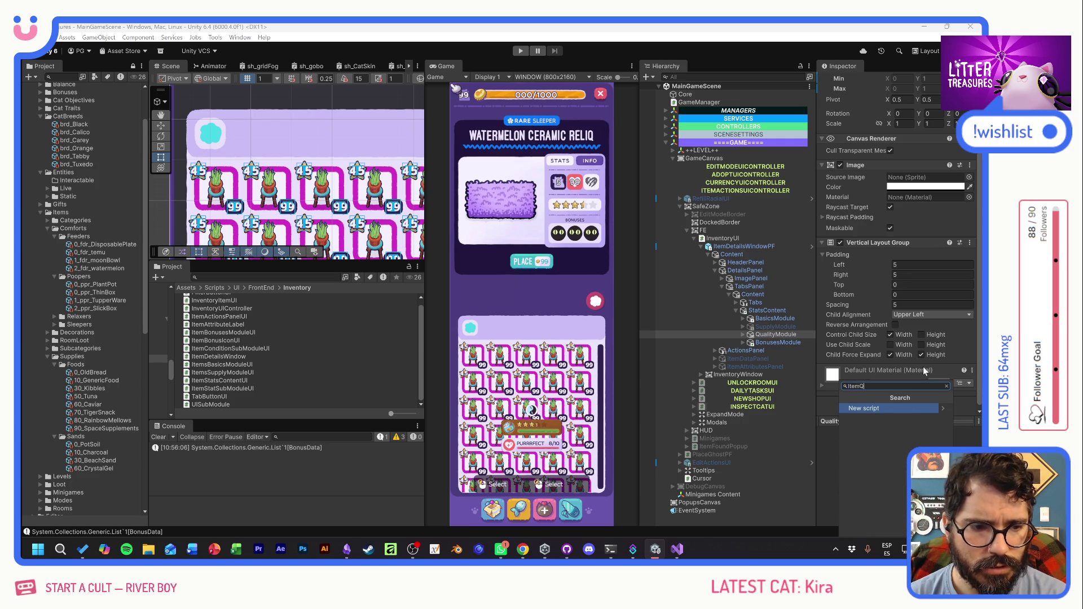
type("ualityModuleU")
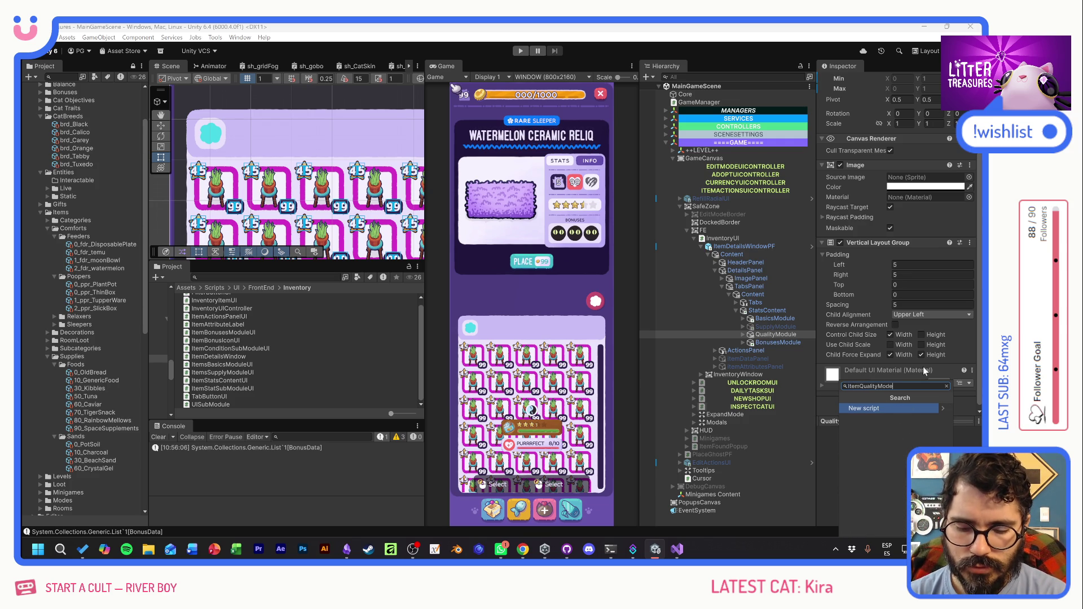
type("I")
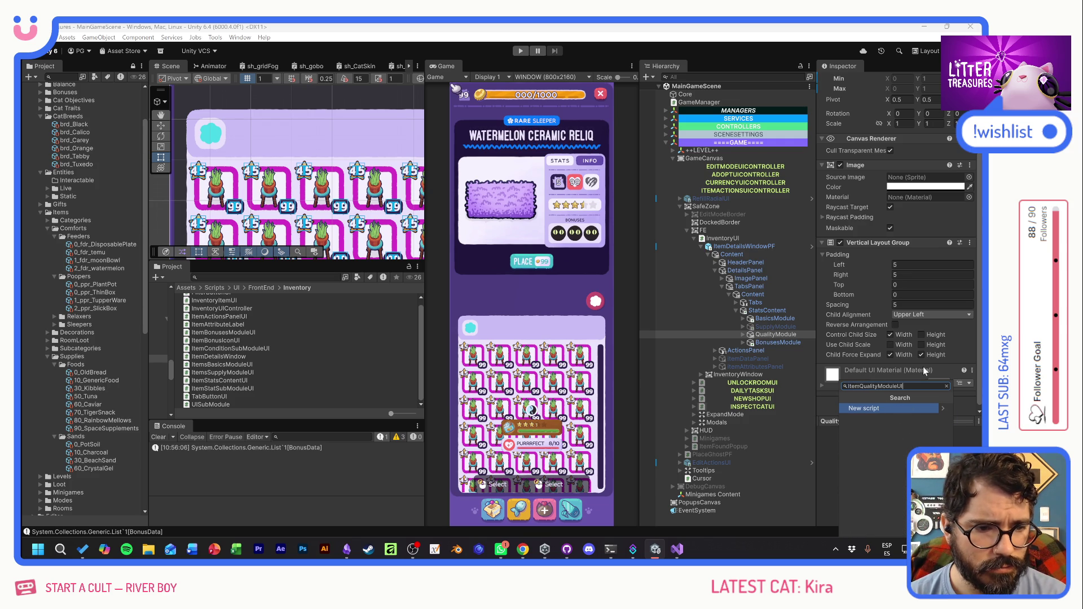
key("Return")
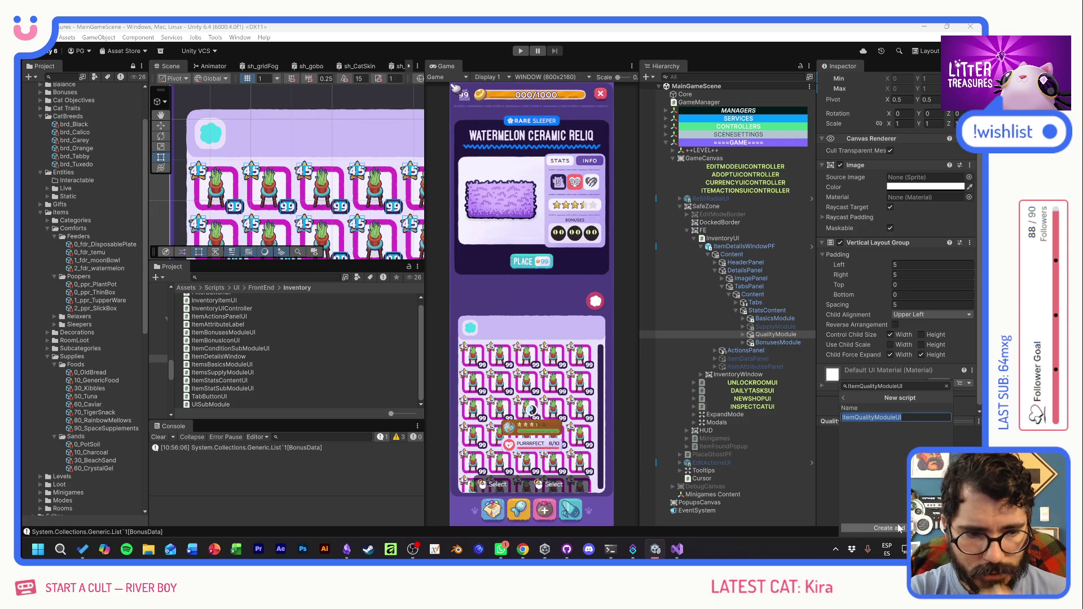
key("Return")
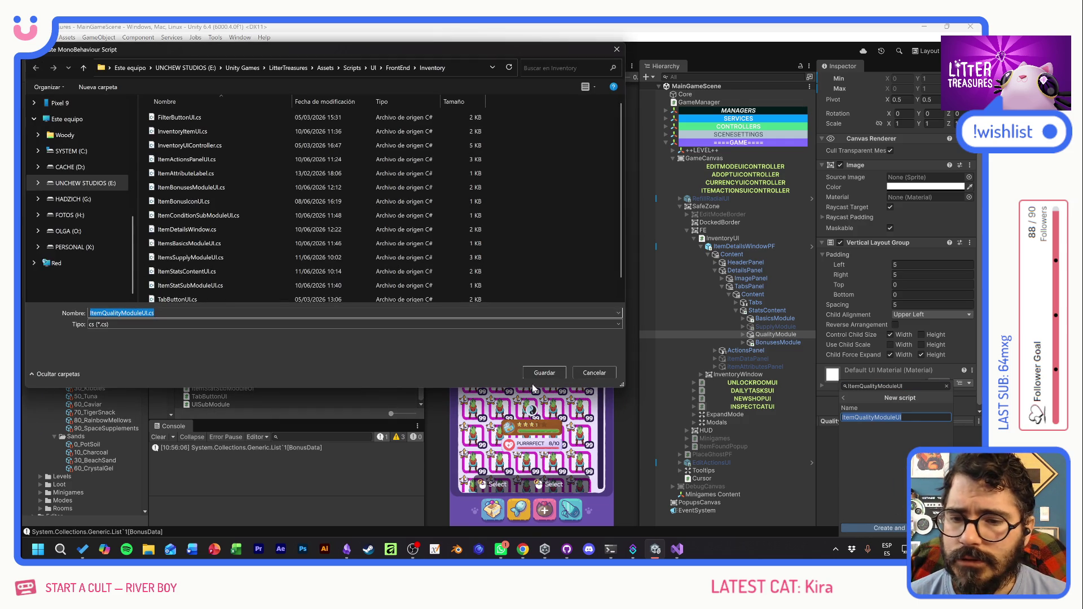
left_click(544, 372)
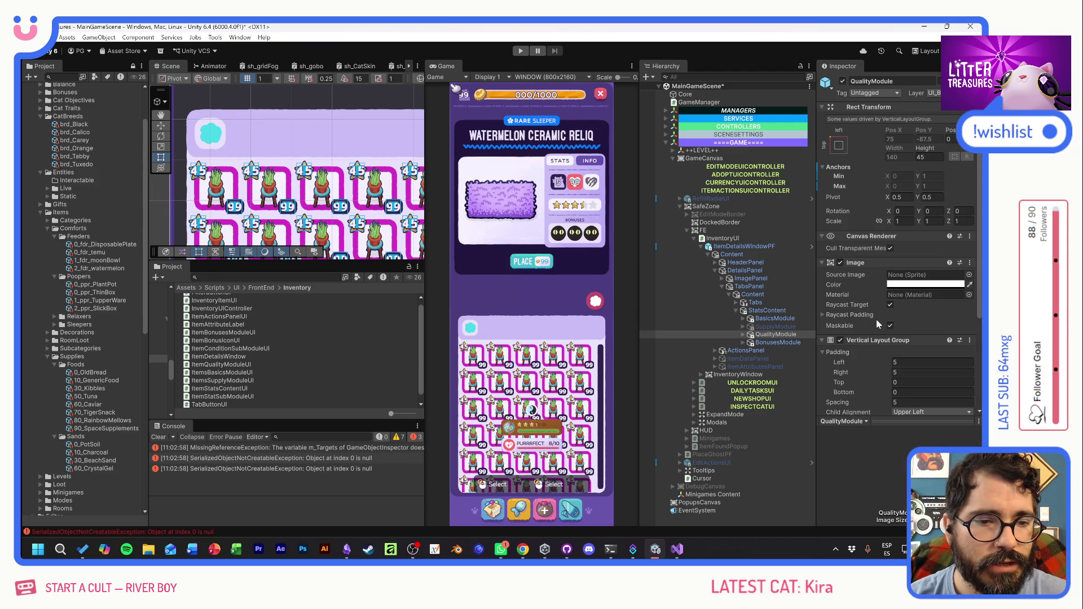
scroll(876, 320, "down", 4)
double_click(915, 354)
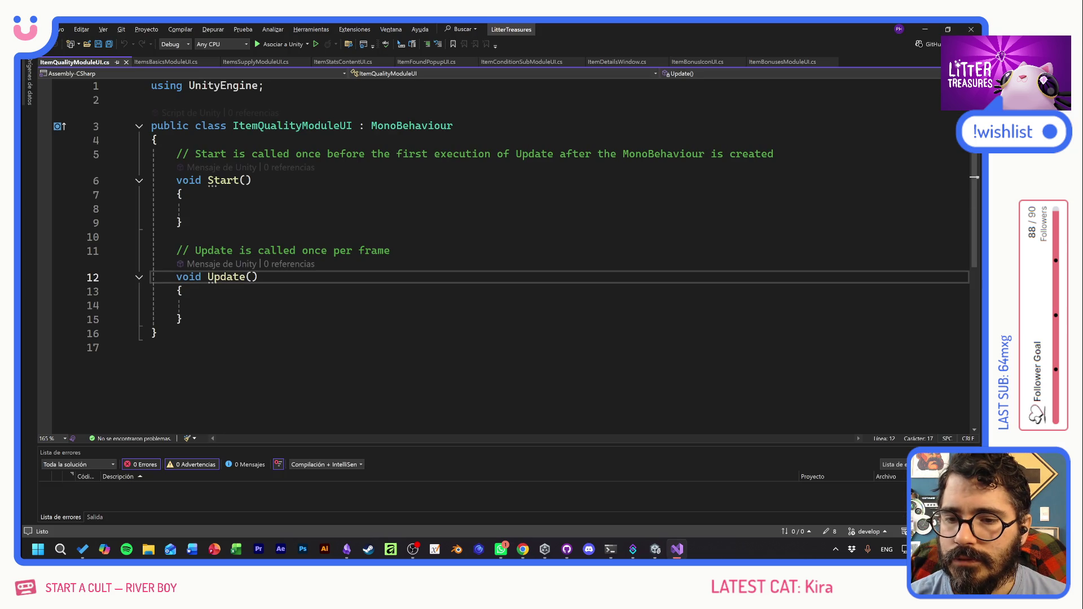
- Delete the template Start and Update methods and declare an 'ItemData data;' field
key("Down")
key("Down")
key("Down")
key("End")
key("shift+Up")
key("shift+Up")
key("shift+Up")
key("shift+Home")
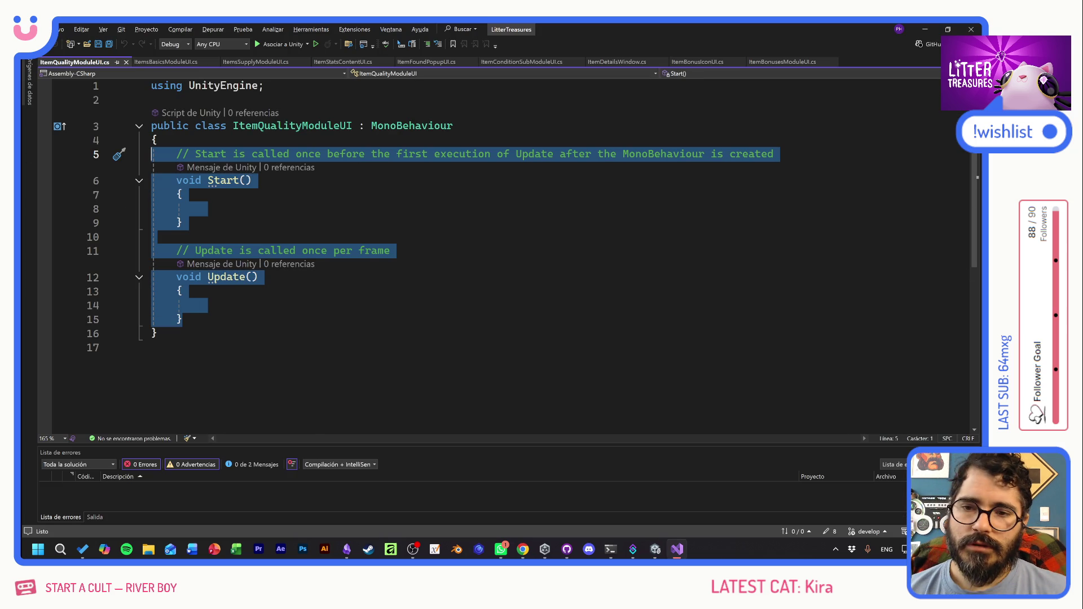
key("Delete")
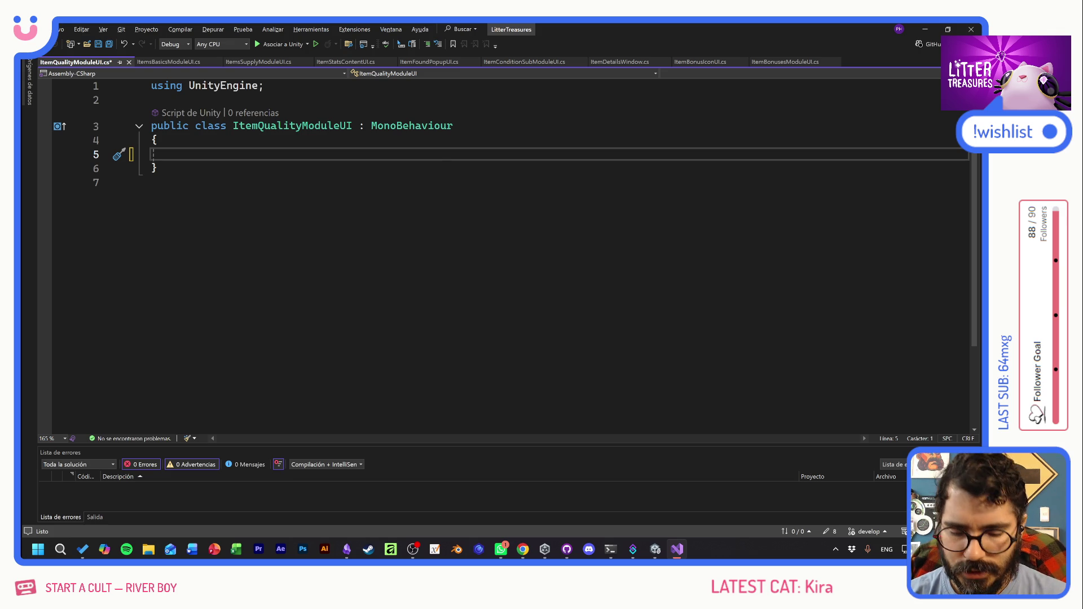
type("ItemData data;")
key("Return")
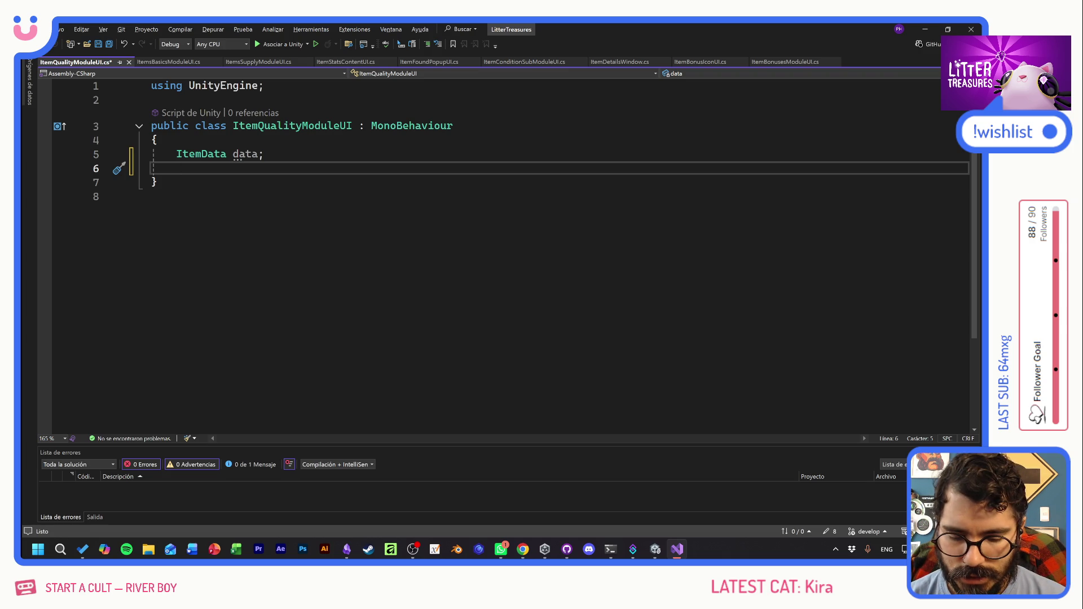
type("List")
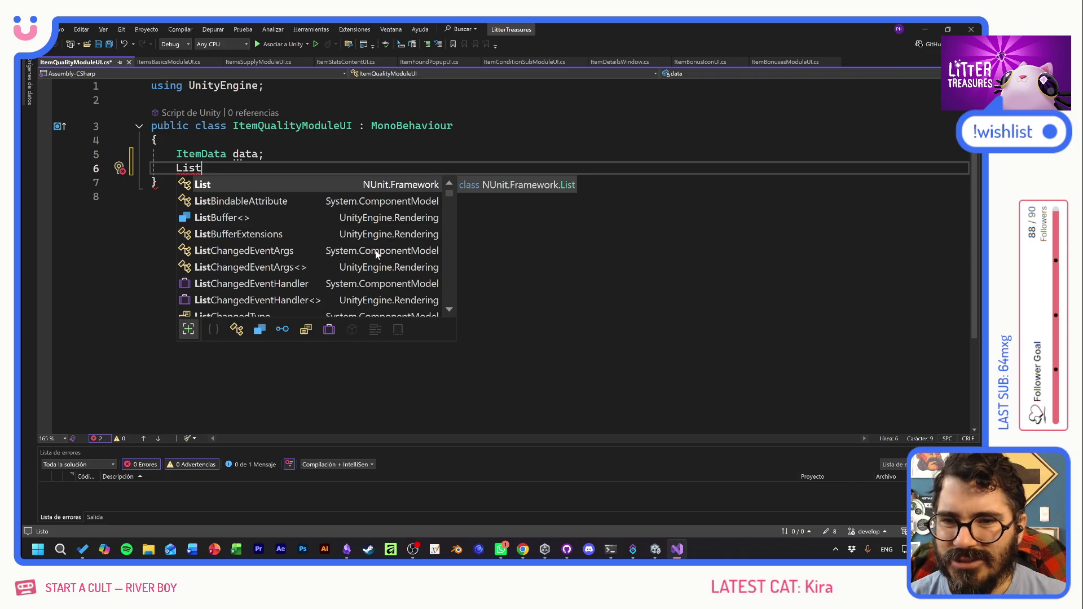
key("alt+Tab")
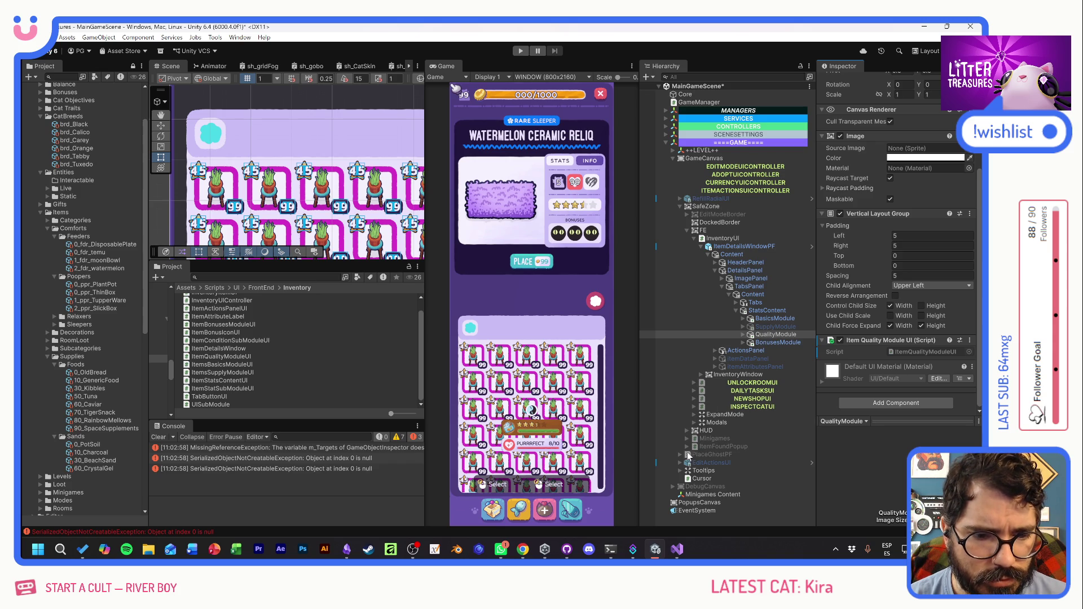
- Find QualityPanel under Tooltips > RefillTooltip and open its ConsumableQualityTooltipUI script
left_click(679, 469)
scroll(706, 455, "down", 3)
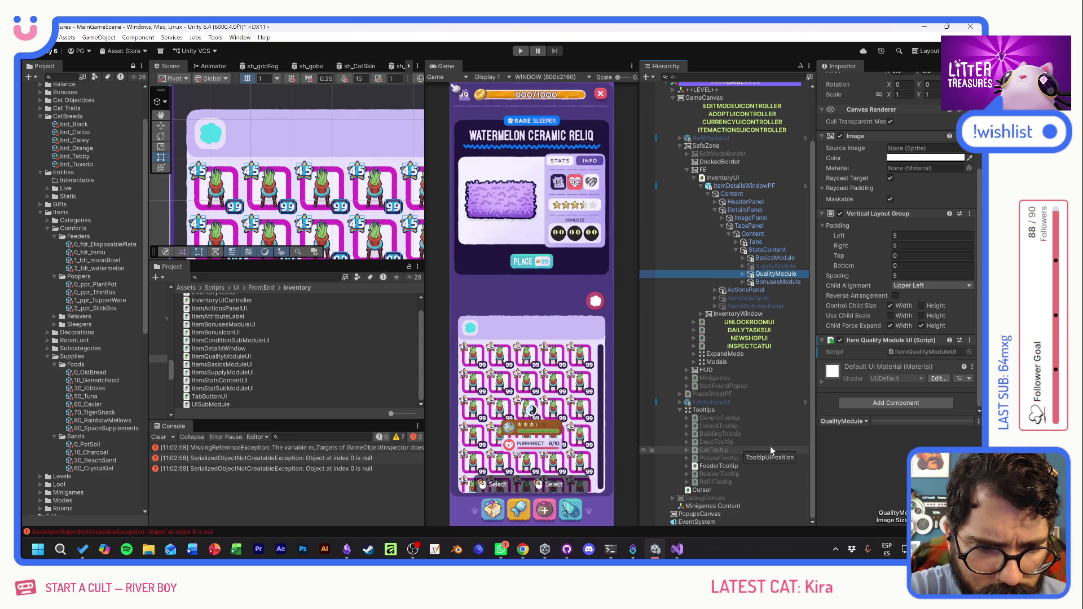
left_click(687, 484)
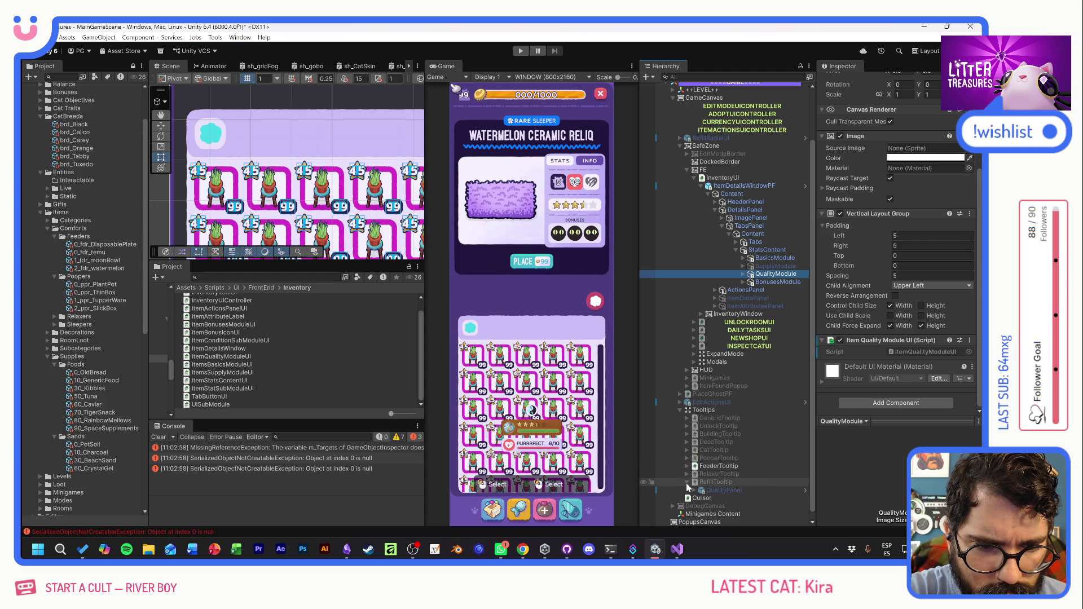
left_click(724, 490)
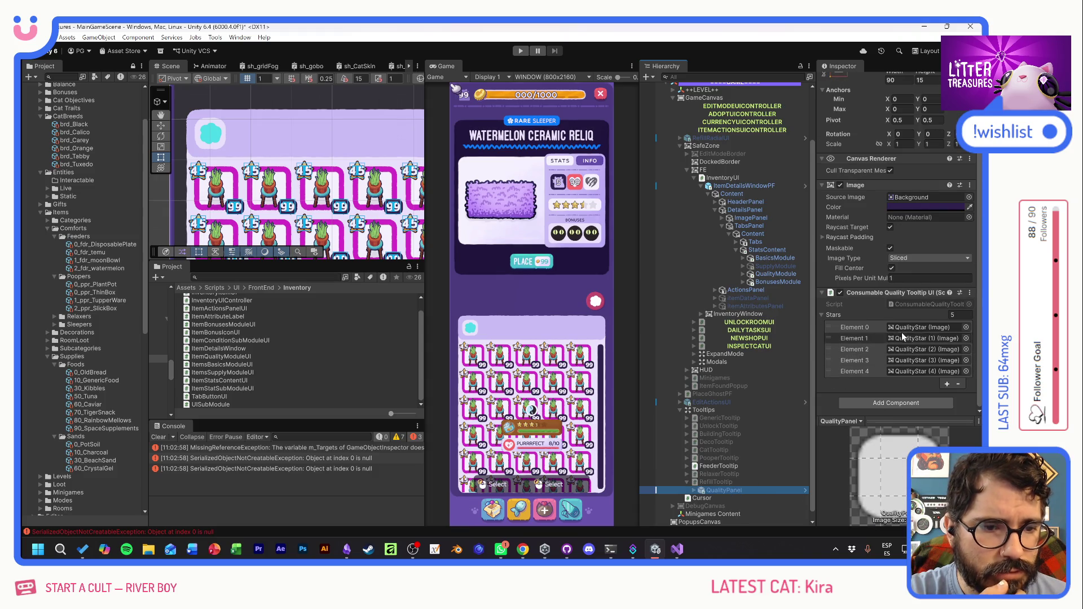
double_click(923, 300)
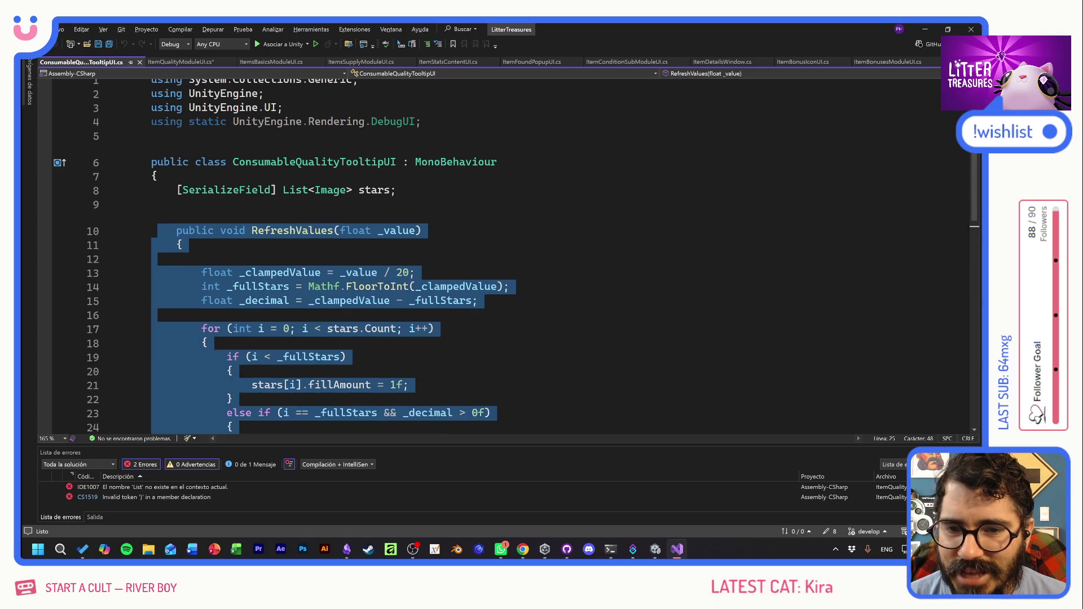
- Select the whole RefreshValues method in ConsumableQualityTooltipUI, then return to ItemQualityModuleUI
left_click(231, 342)
scroll(508, 254, "down", 4)
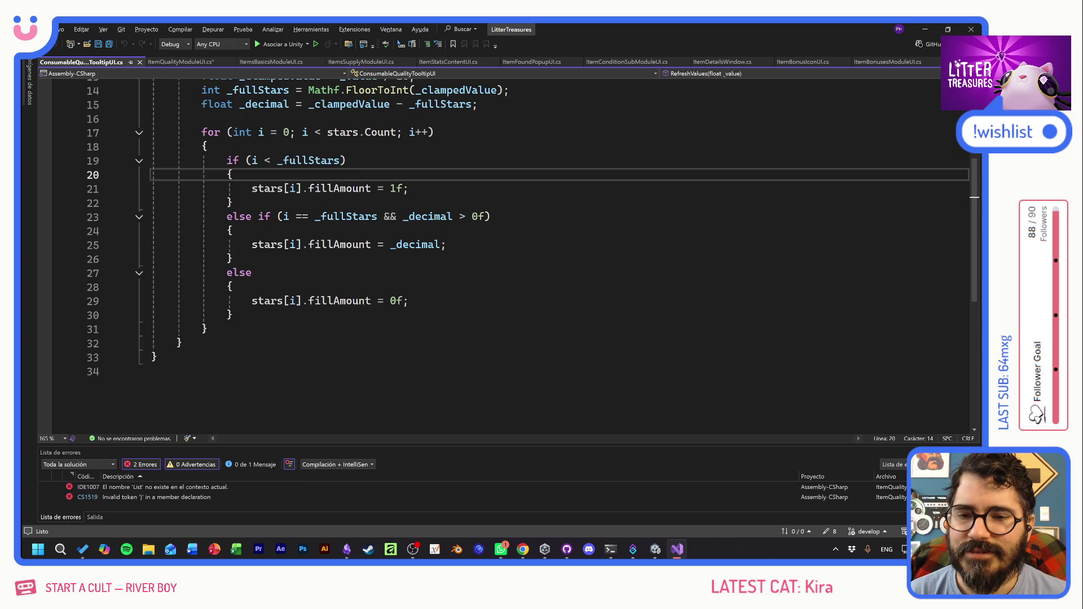
scroll(508, 254, "up", 2)
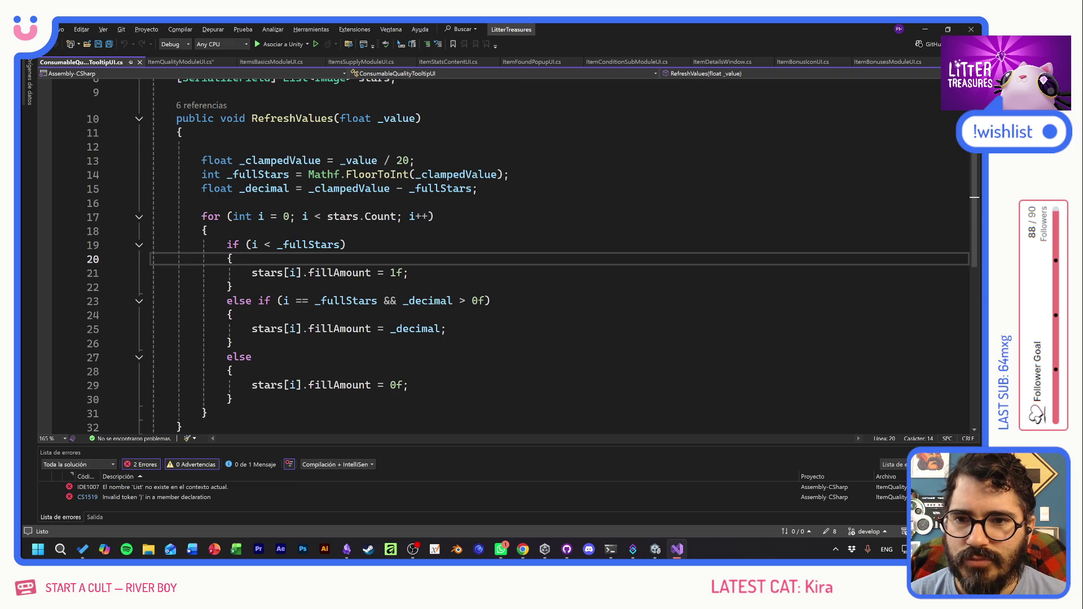
left_click(175, 118)
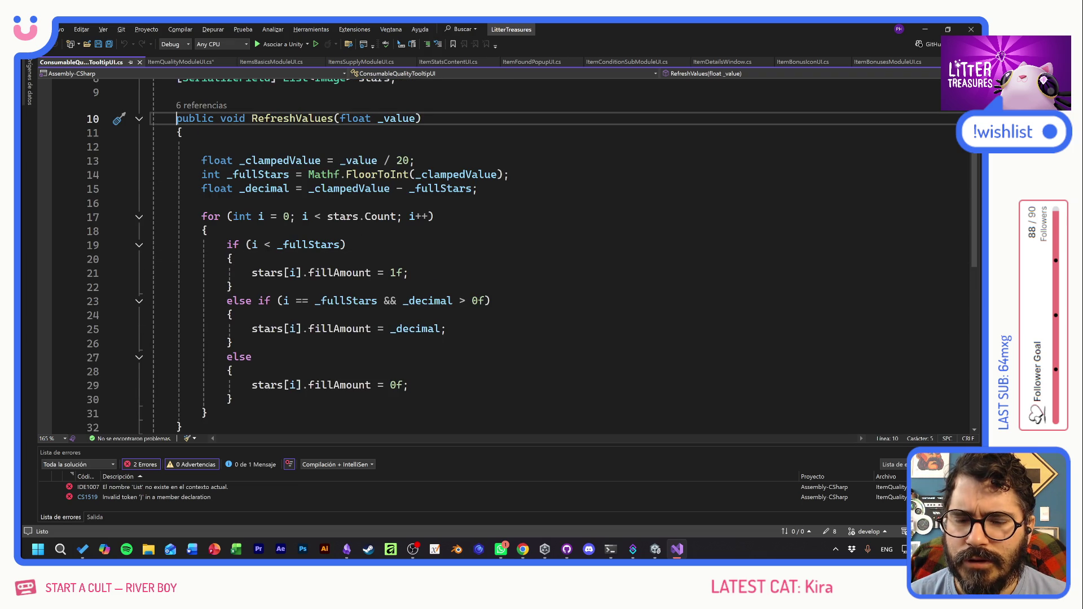
mouse_move(176, 118)
left_mouse_down()
mouse_move(410, 384)
mouse_move(410, 427)
left_mouse_up()
key("ctrl+c")
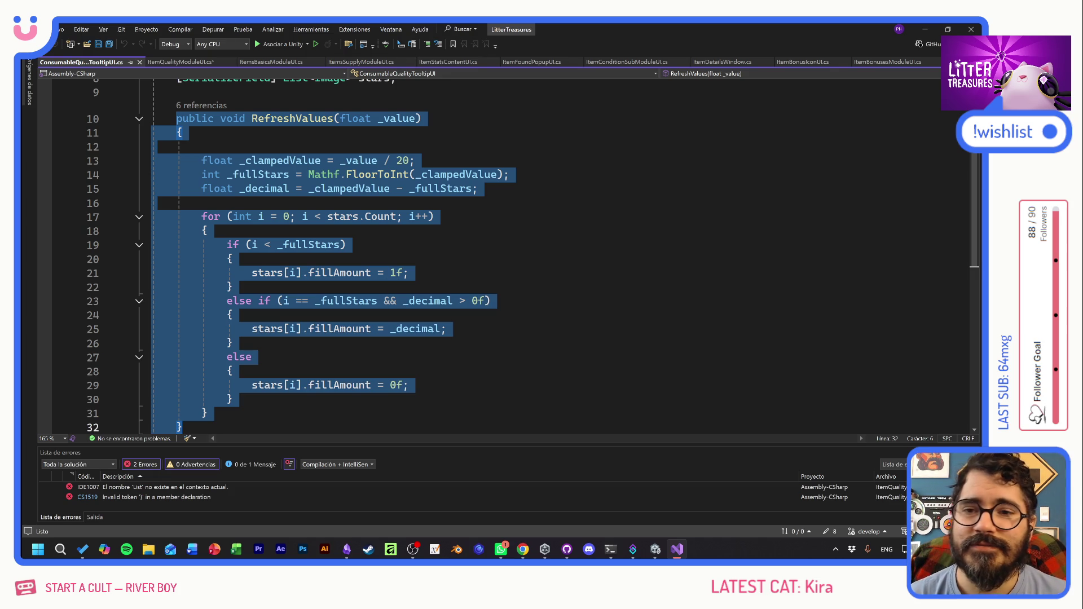
left_click(192, 63)
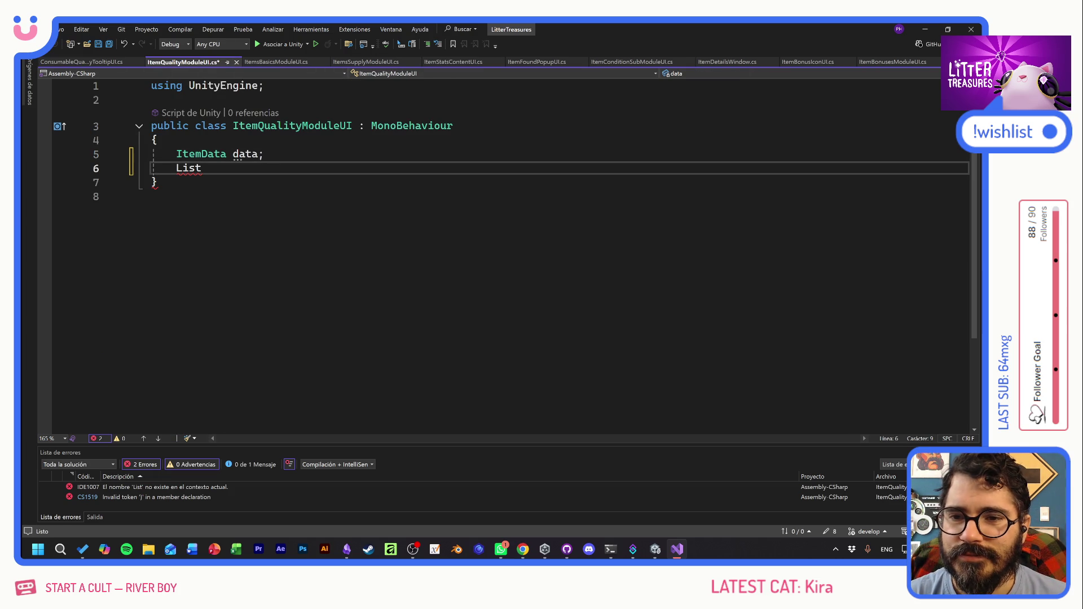
- Replace the unfinished List line in ItemQualityModuleUI with the pasted RefreshValues star-filling method
left_click(176, 167)
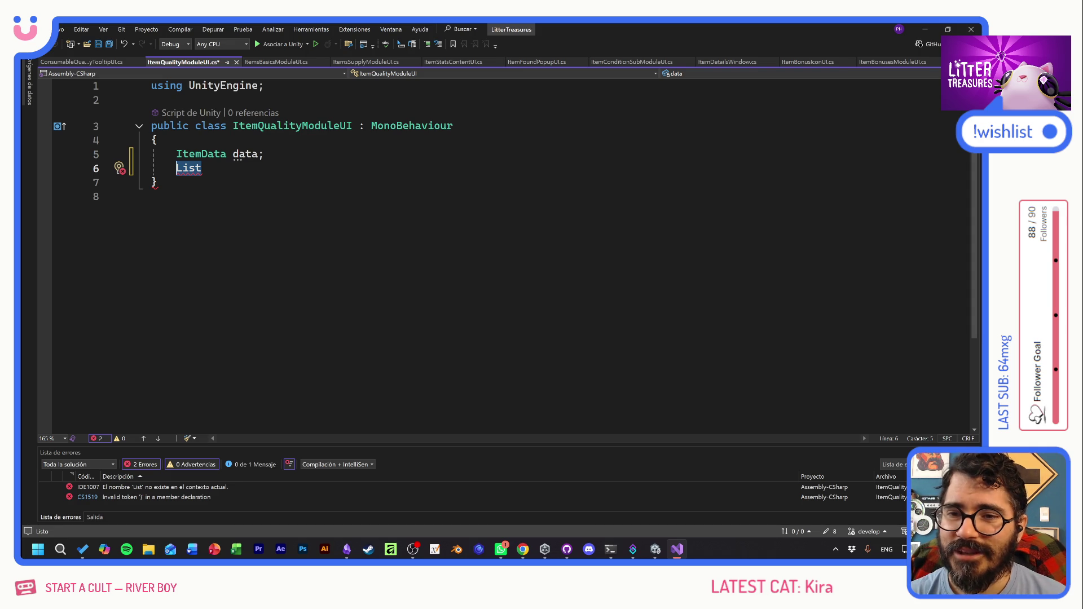
key("BackSpace")
key("ctrl+v")
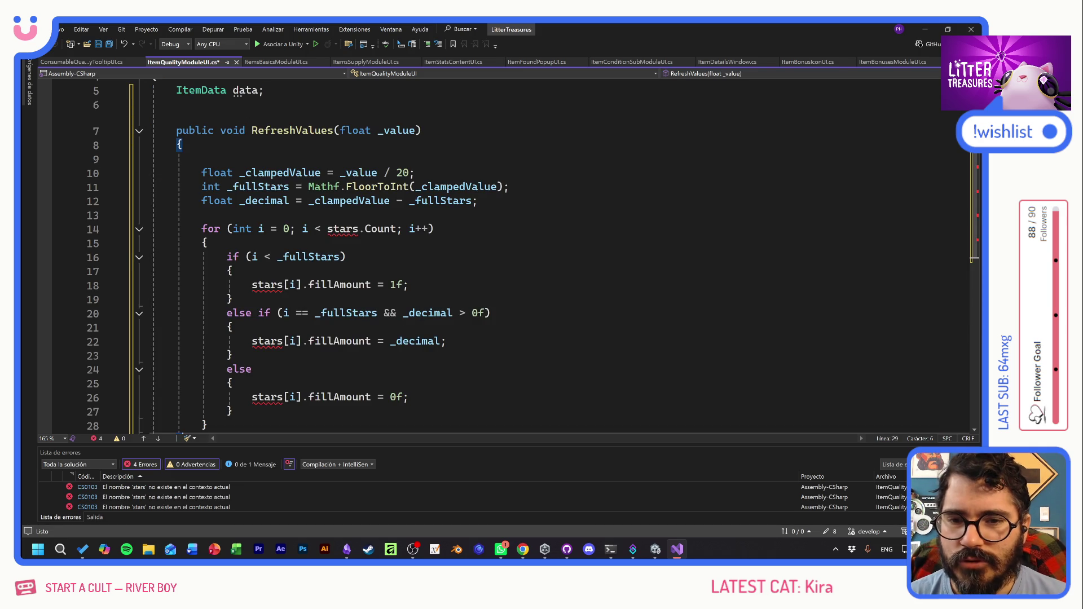
scroll(508, 254, "up", 2)
left_click(263, 154)
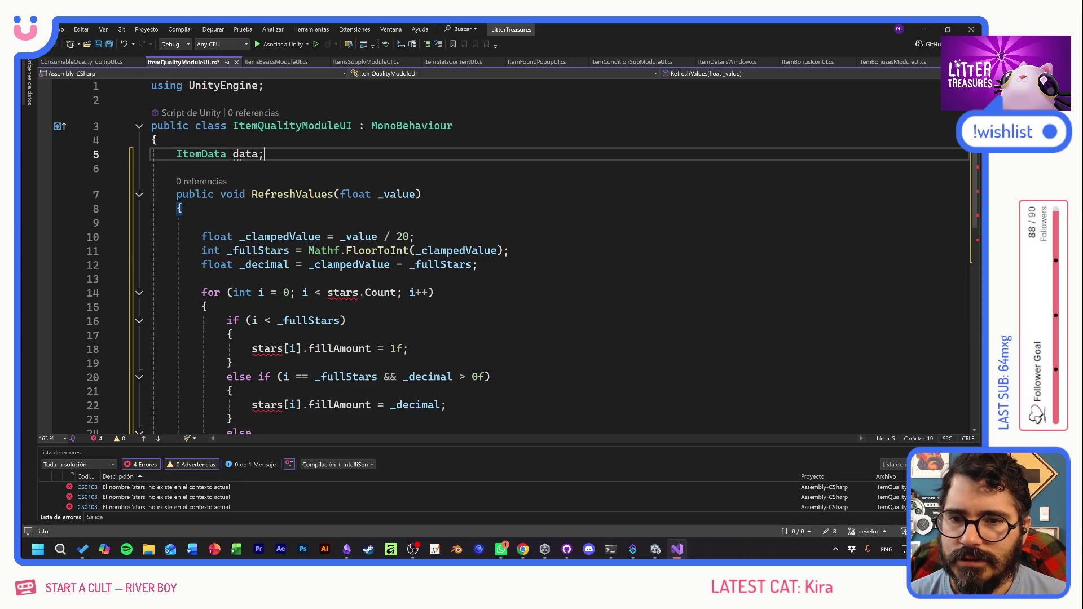
- Declare '[SerializeField] List<Image> stars;' below the data field using UnityEngine.UI's Image, and save
key("Return")
type("[")
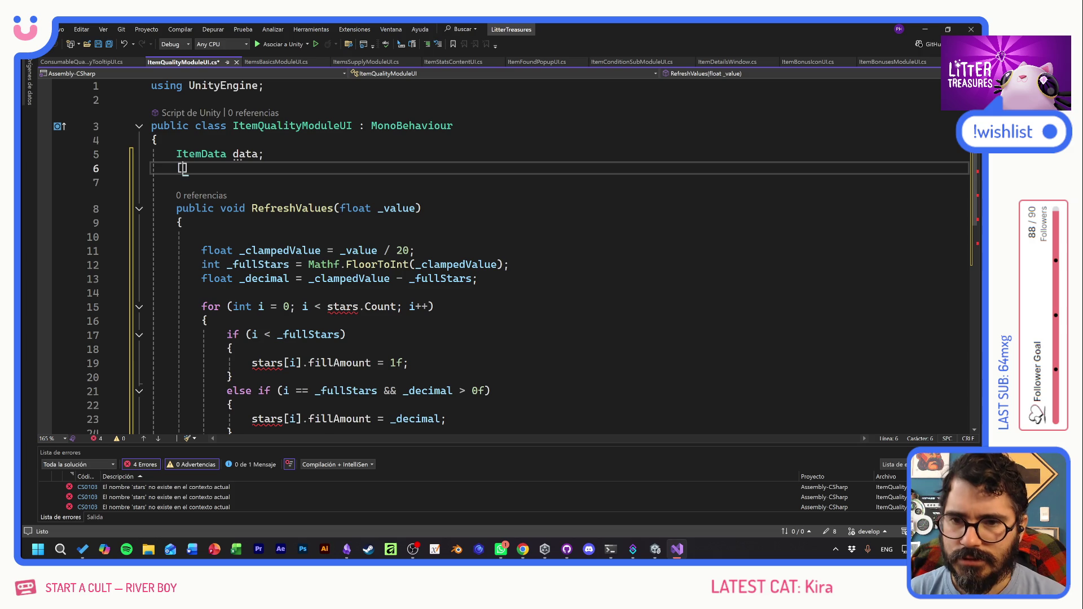
type("Ser")
key("Tab")
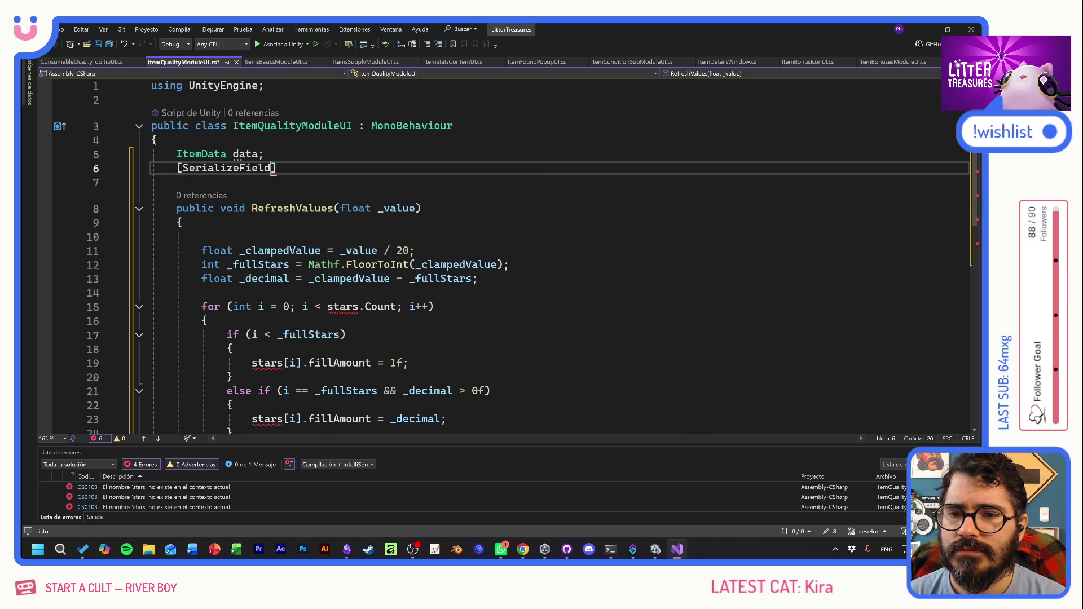
type("]")
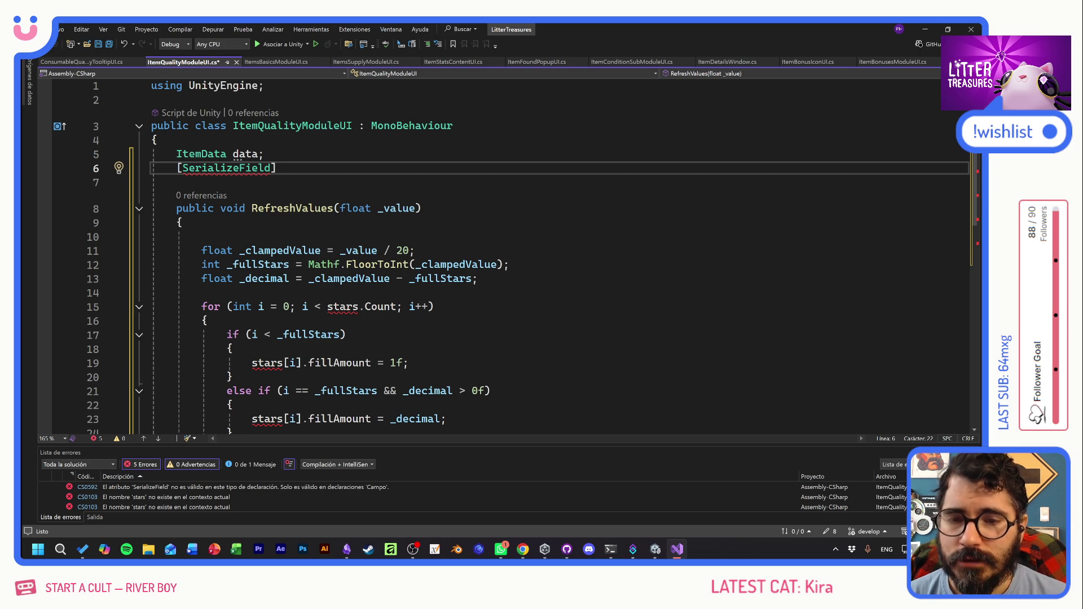
type("star")
key("BackSpace")
key("BackSpace")
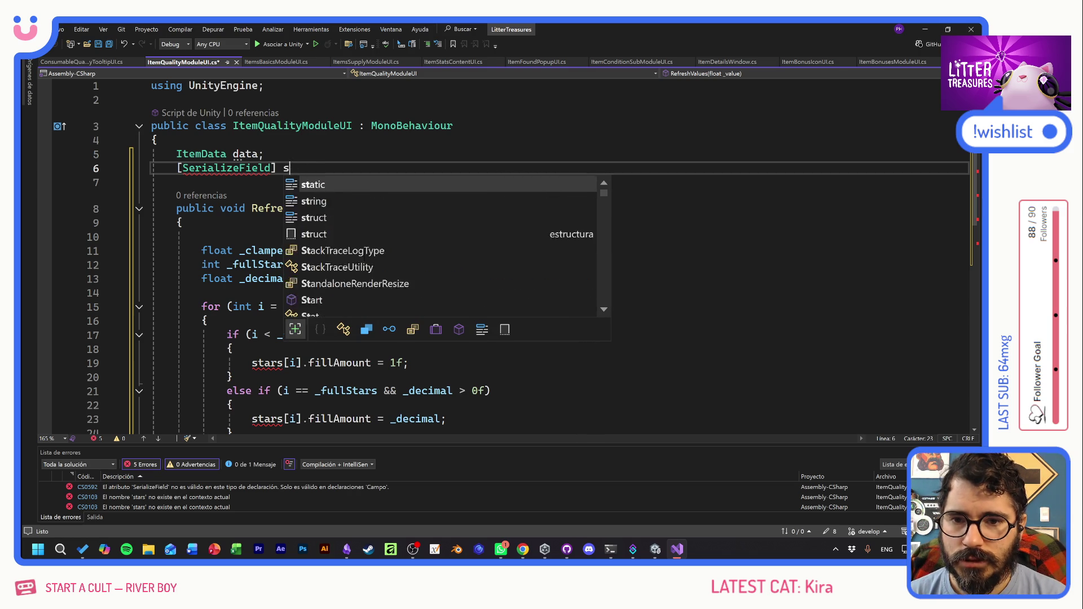
key("BackSpace")
key("BackSpace")
type("List<")
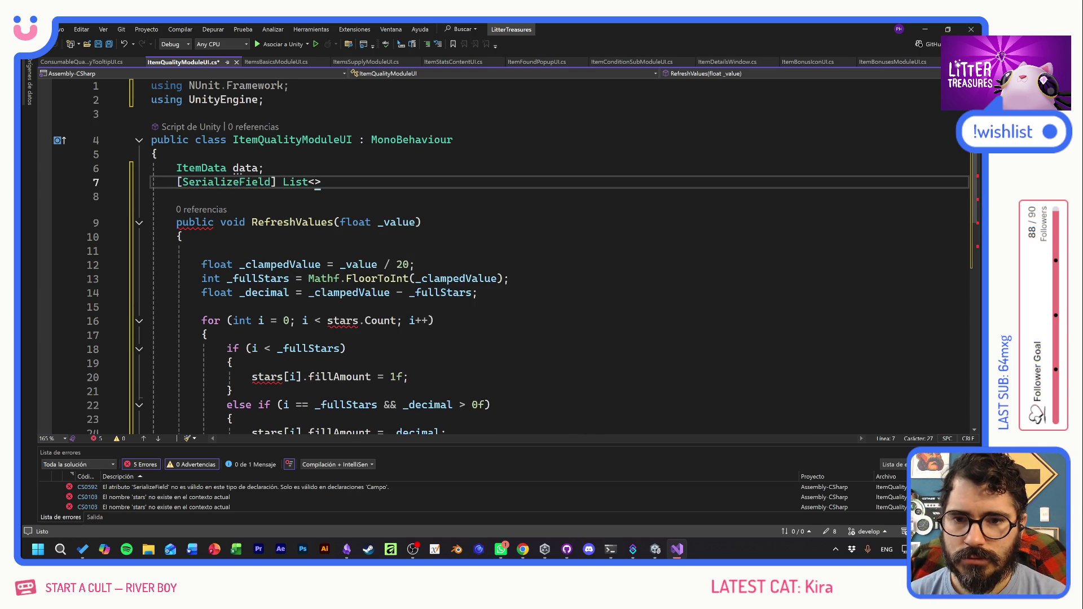
type("Image")
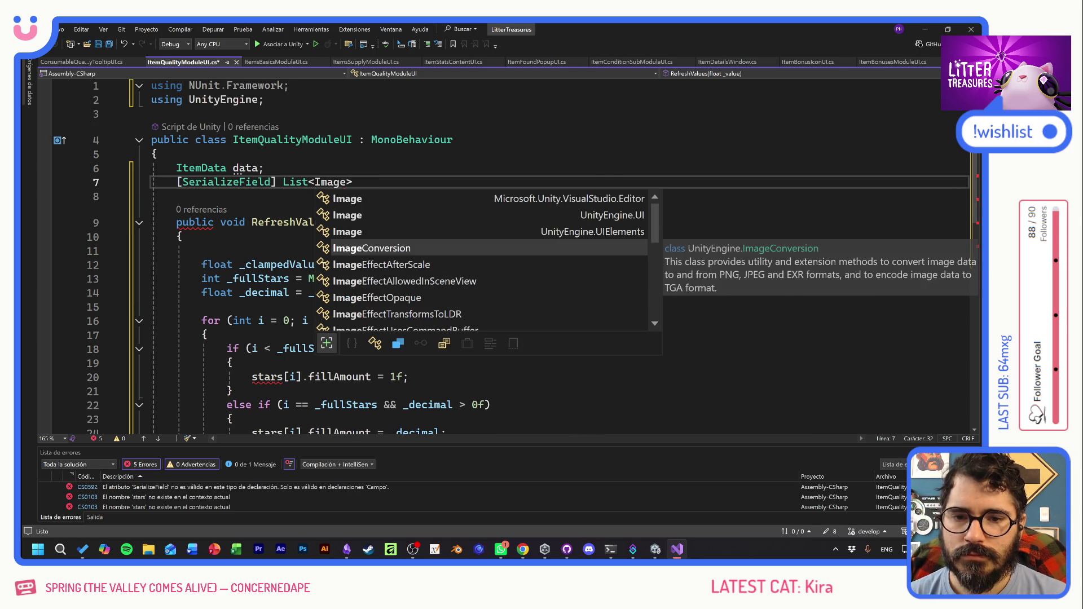
left_click(540, 214)
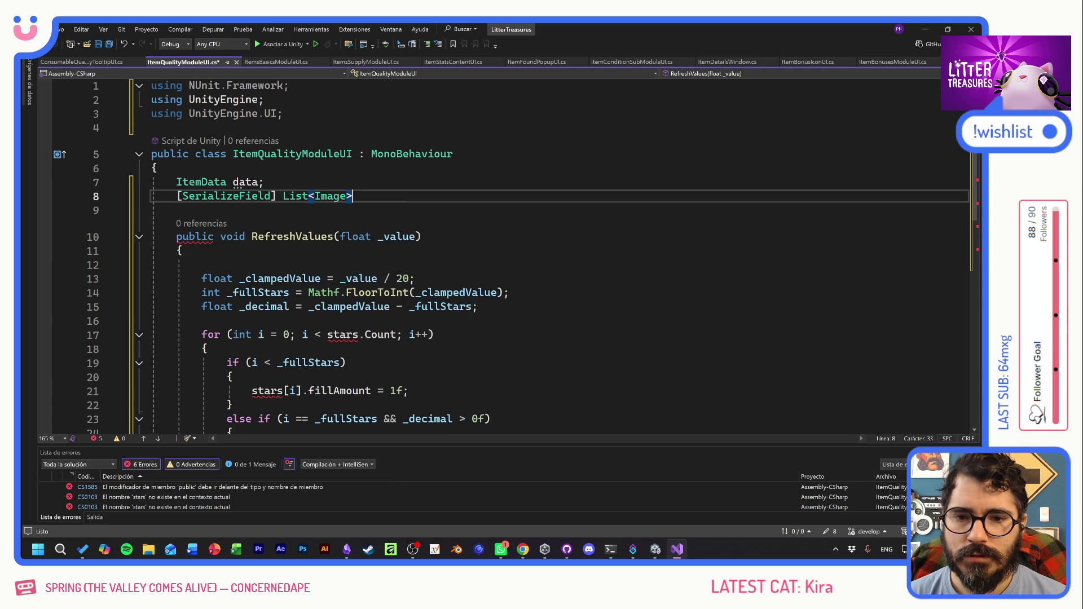
type(" stars;")
key("ctrl+s")
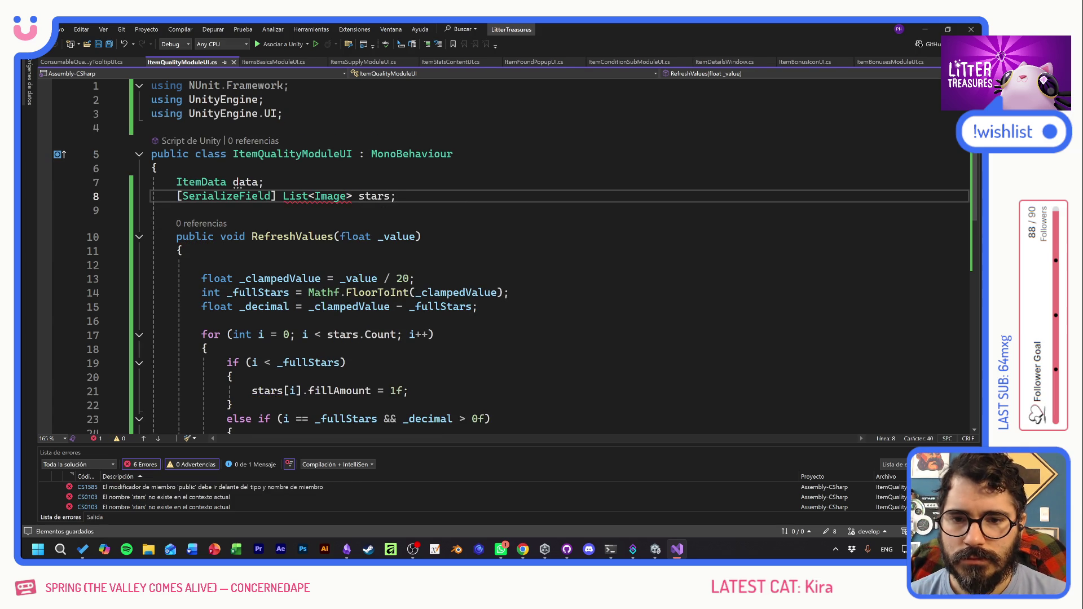
- Add blank lines below the stars field to make room for a new method
left_click(478, 307)
scroll(502, 254, "down", 4)
scroll(502, 253, "up", 3)
left_click(180, 125)
key("Return")
key("Return")
key("Up")
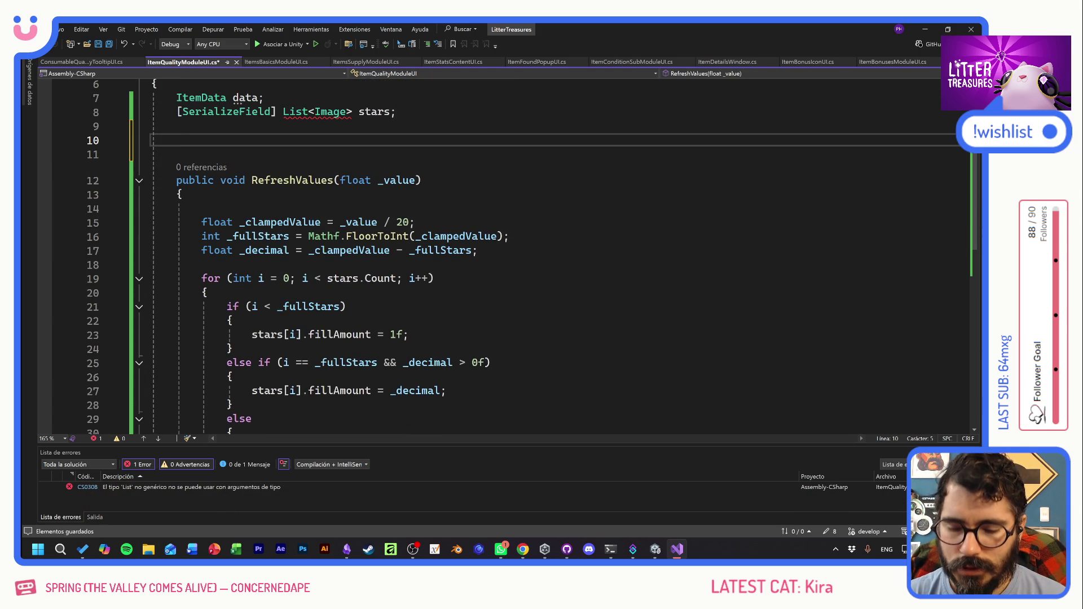
- Create a public Setup method taking a QualityTier _quality parameter
type("public ")
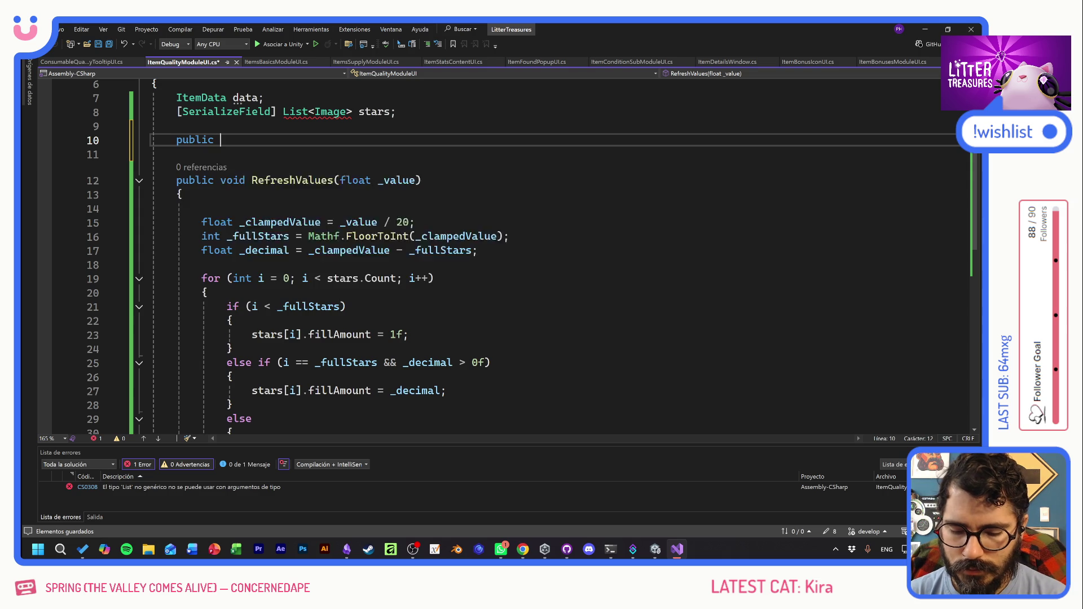
type("void Setup")
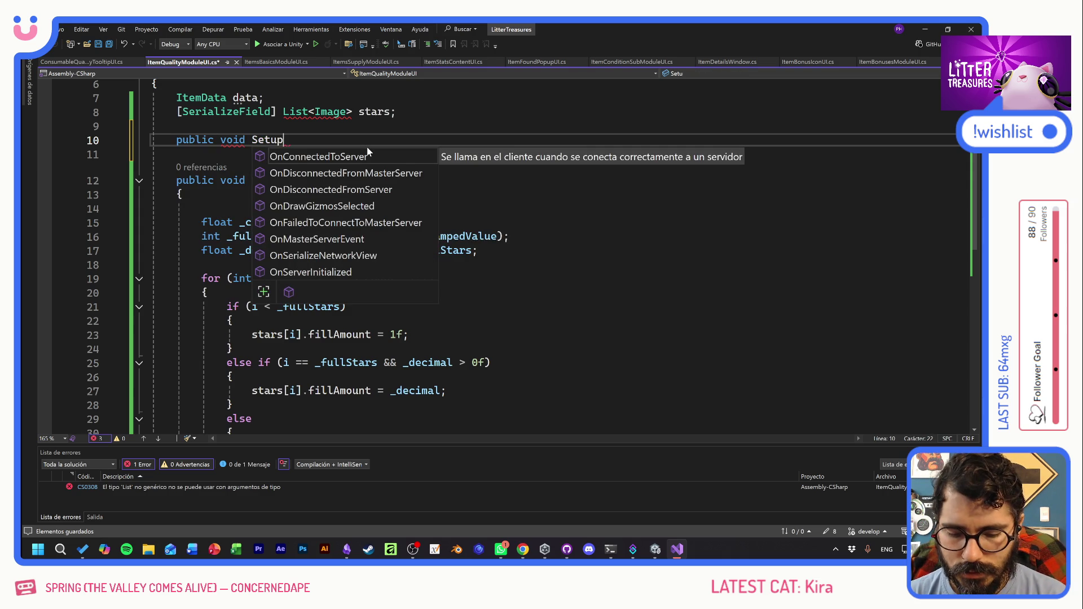
type("() {")
key("Return")
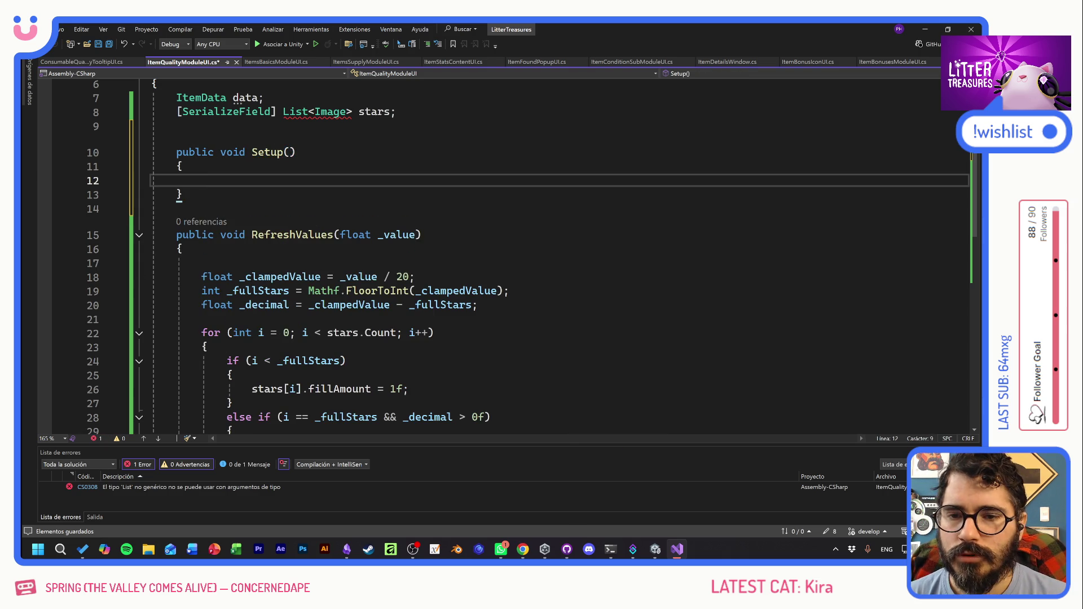
left_click(289, 152)
scroll(507, 254, "up", 2)
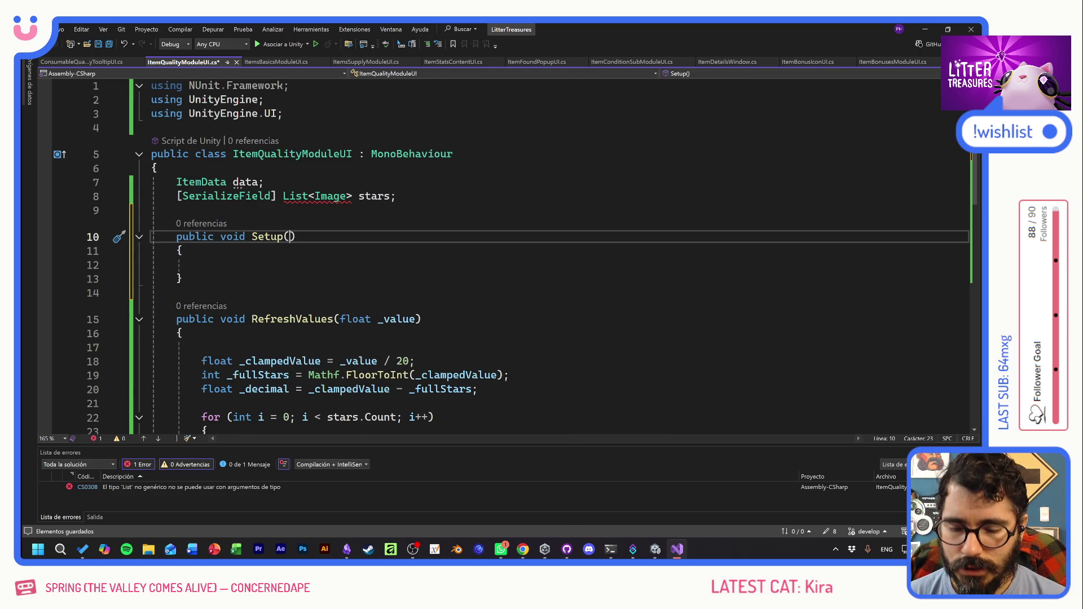
type("Quality")
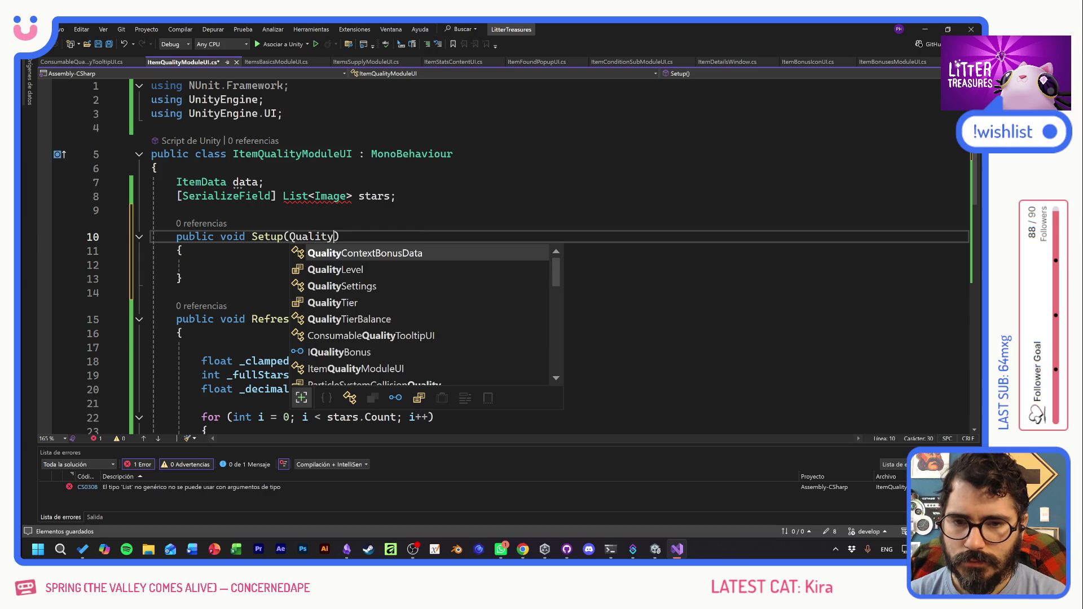
type("T")
key("Tab")
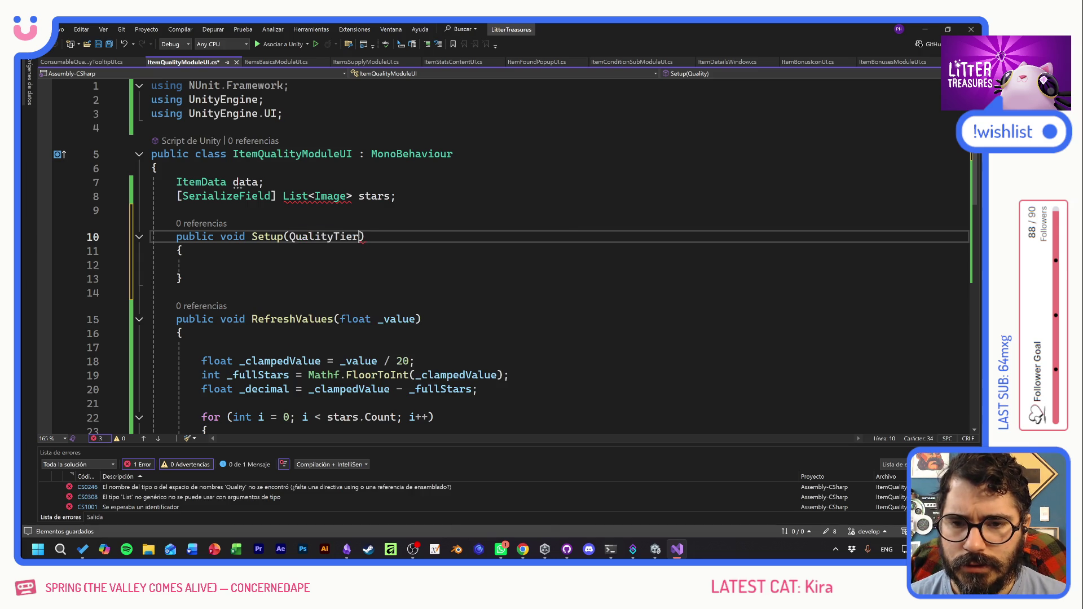
type("_quality")
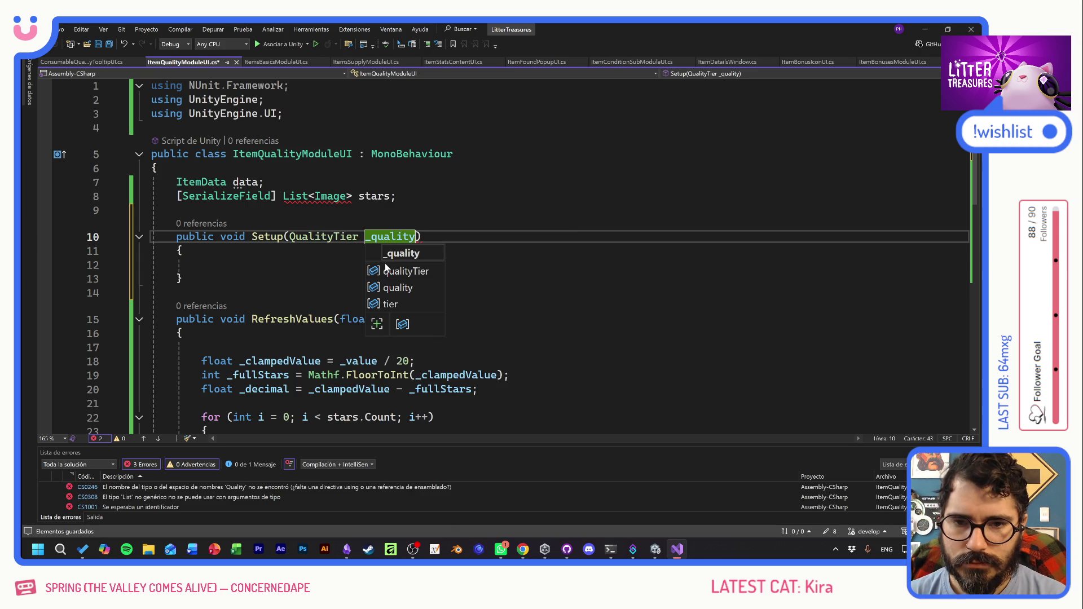
key("Escape")
key("Down")
key("Down")
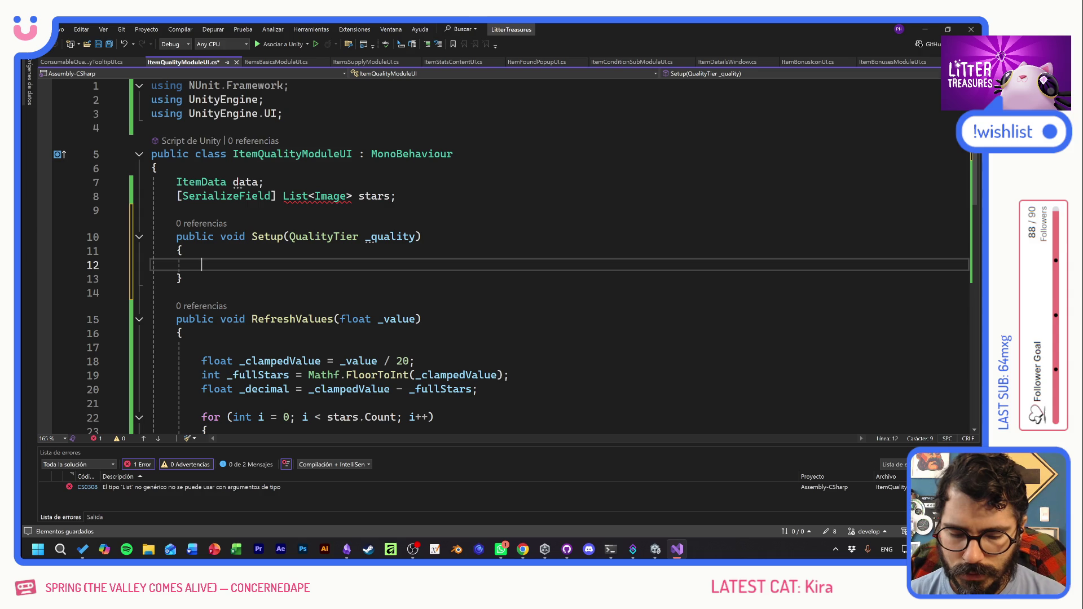
- Assign _qualityValue from ServiceRegistry.Get<BalanceService>().GetQualityValue(_quality), save, and start retyping the parameter as ItemData _data
type("f")
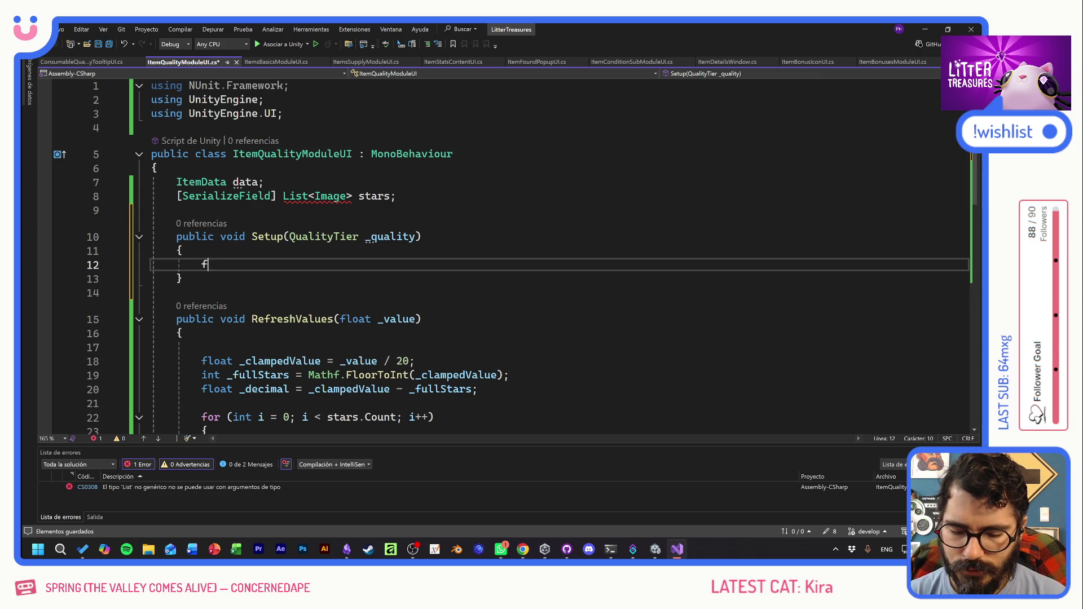
type("loat _")
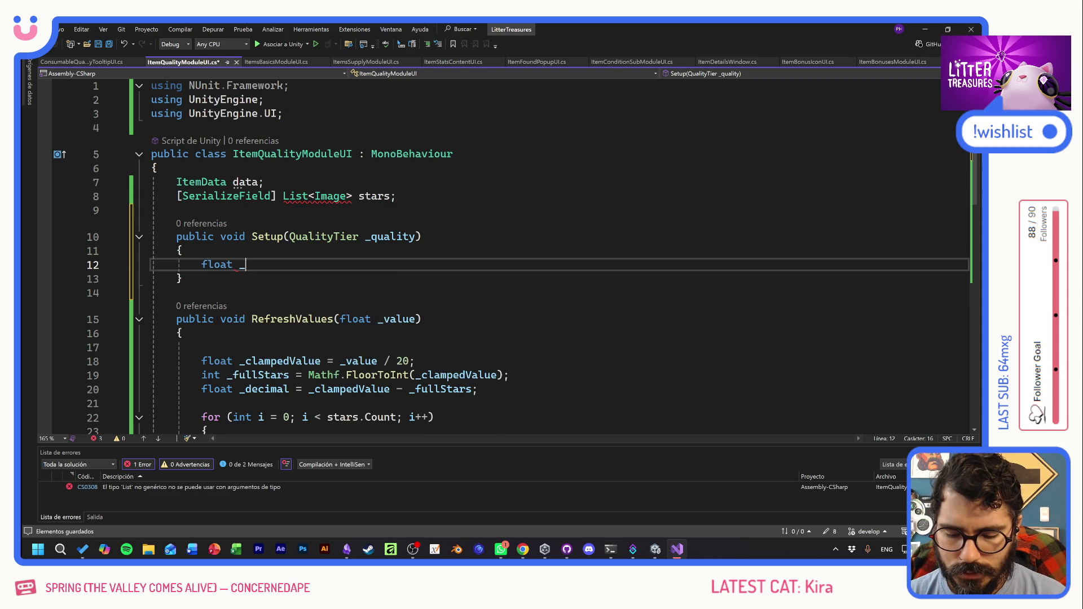
type("actual")
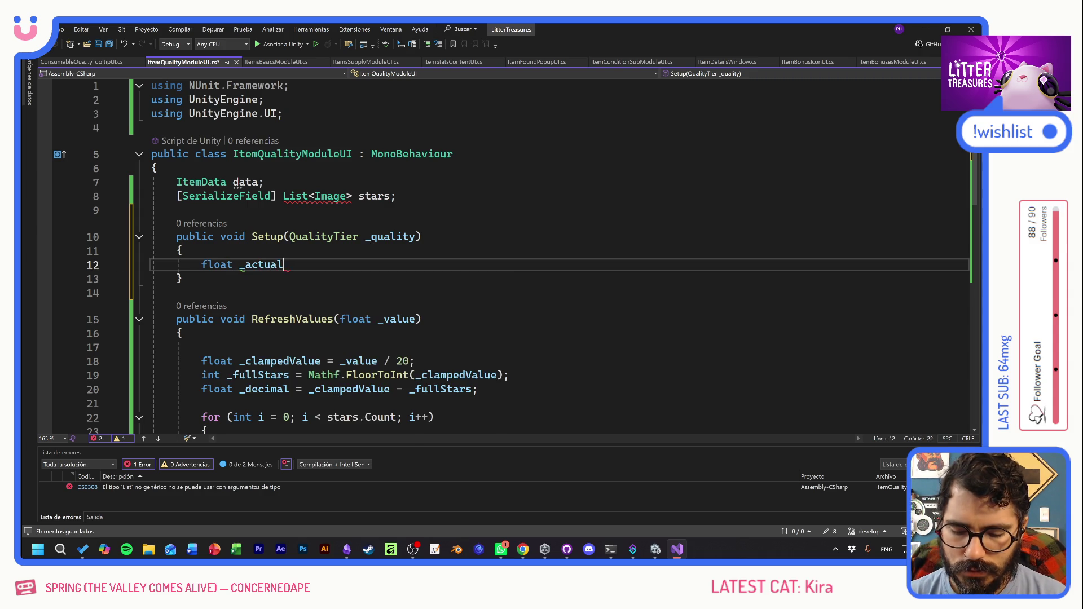
type("Qu")
key("BackSpace")
key("BackSpace")
key("BackSpace")
key("BackSpace")
key("BackSpace")
key("BackSpace")
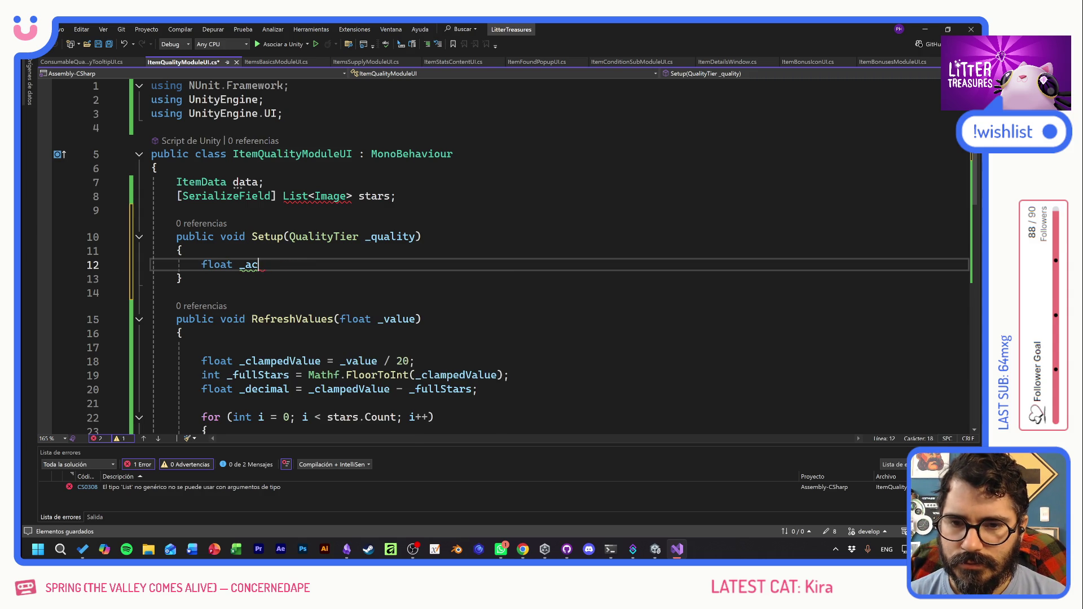
type("qualityValue = ")
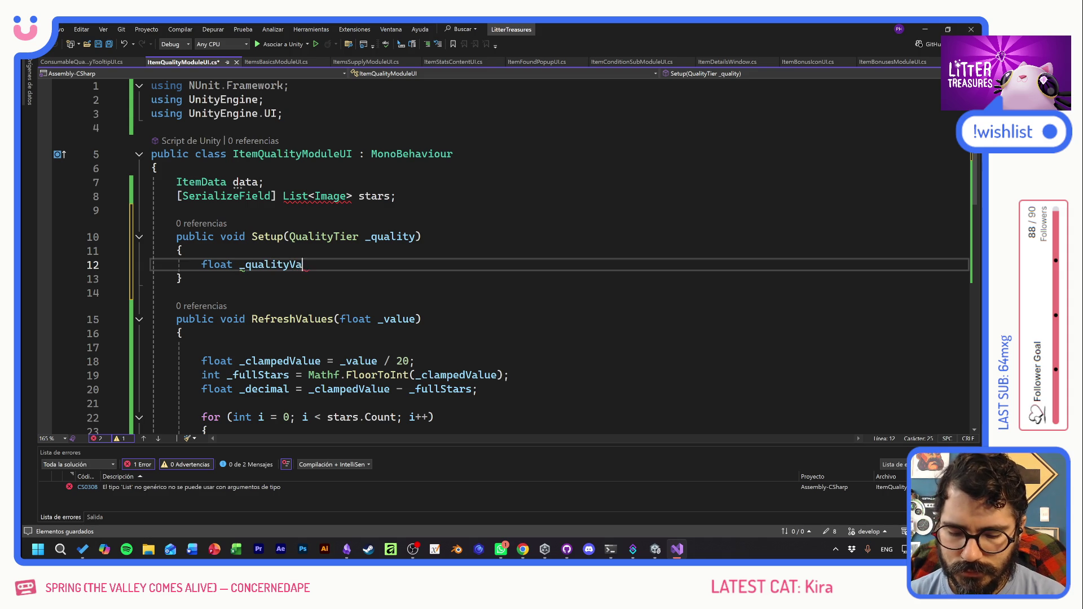
type("S")
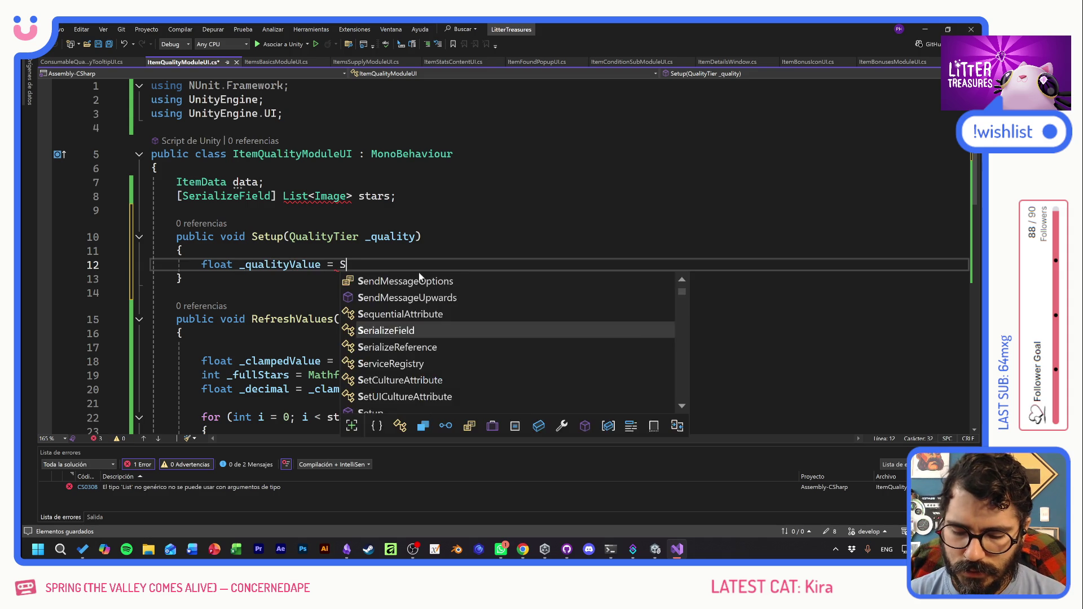
type("erviceRegistry.G")
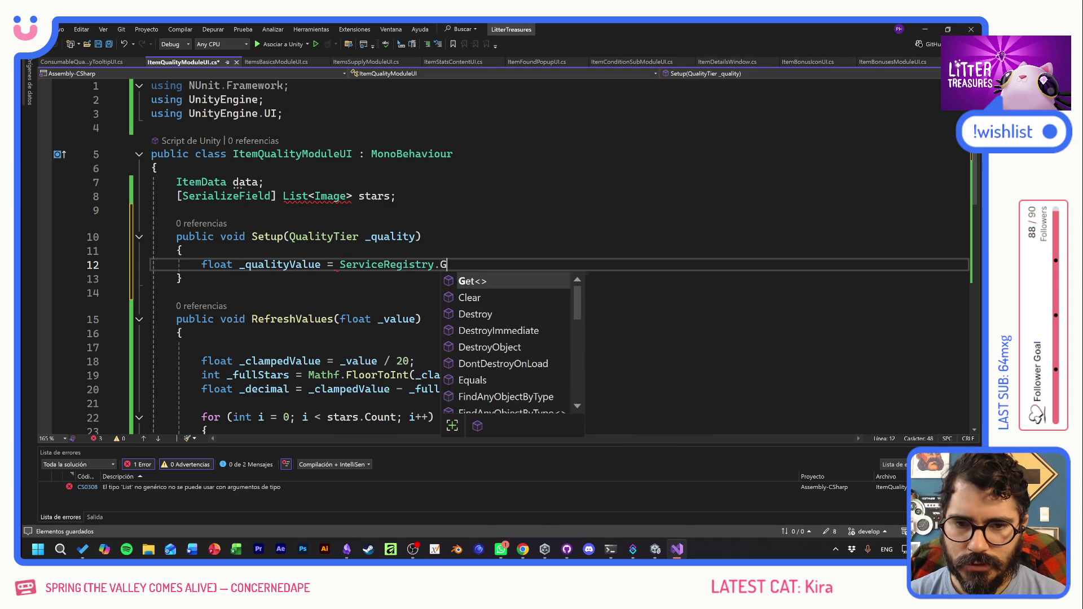
type("et<BalanceService")
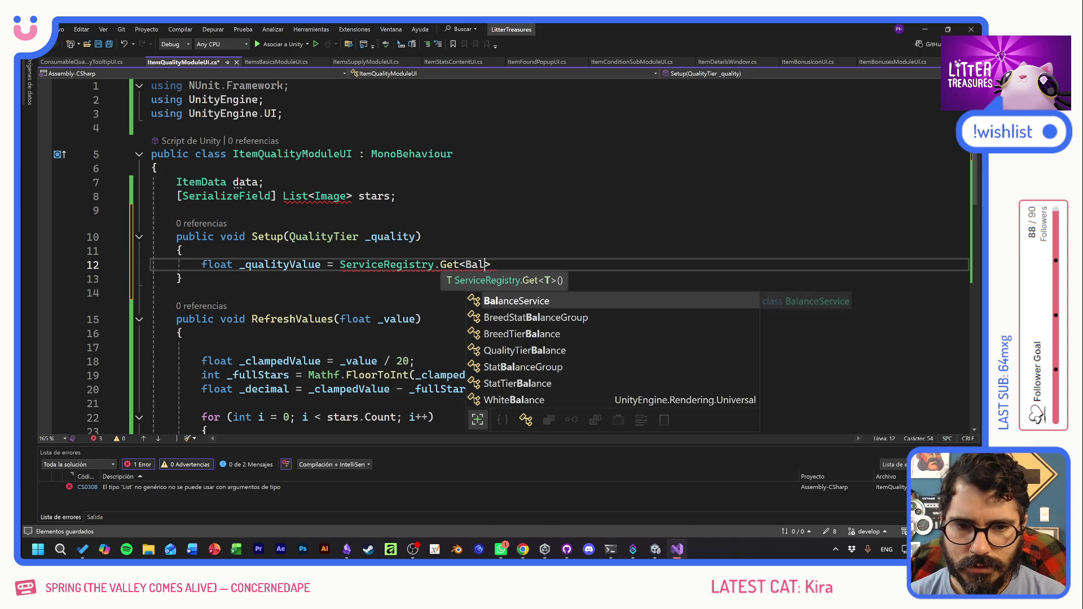
type(">().")
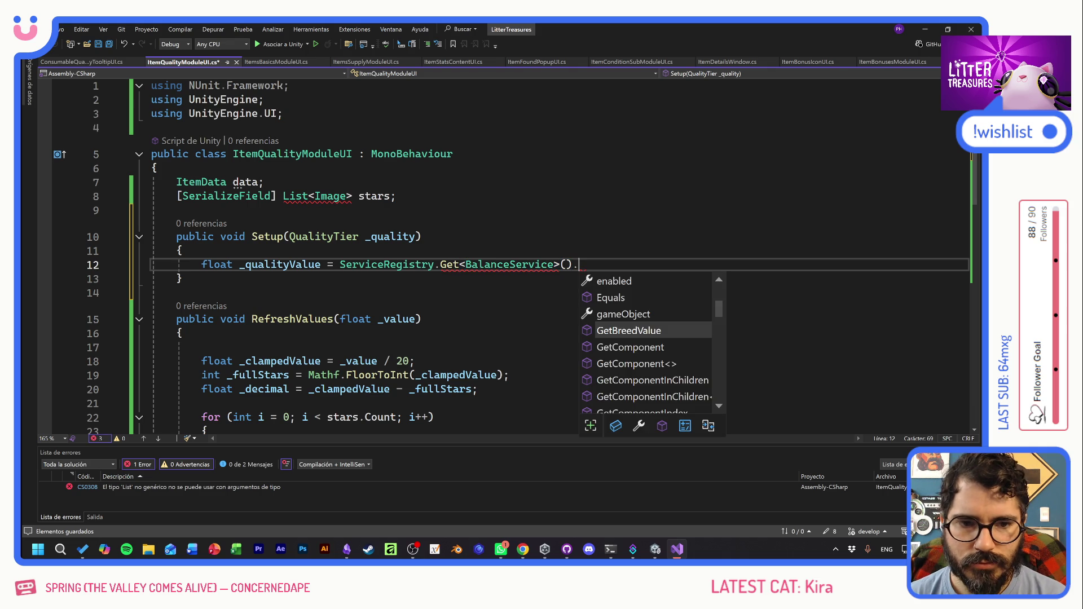
type("ge")
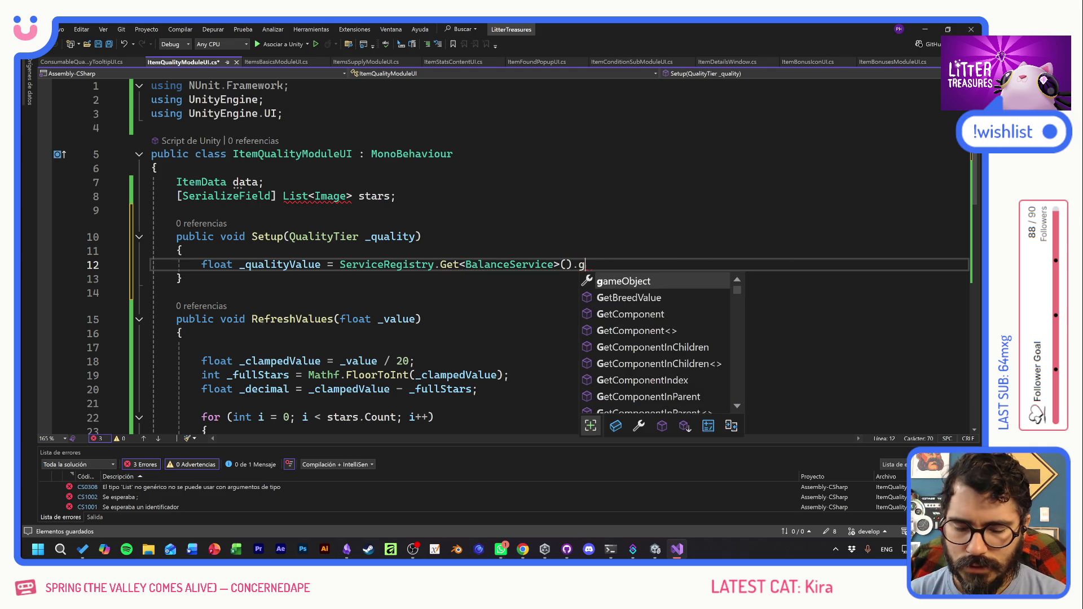
key("BackSpace")
key("BackSpace")
type("get")
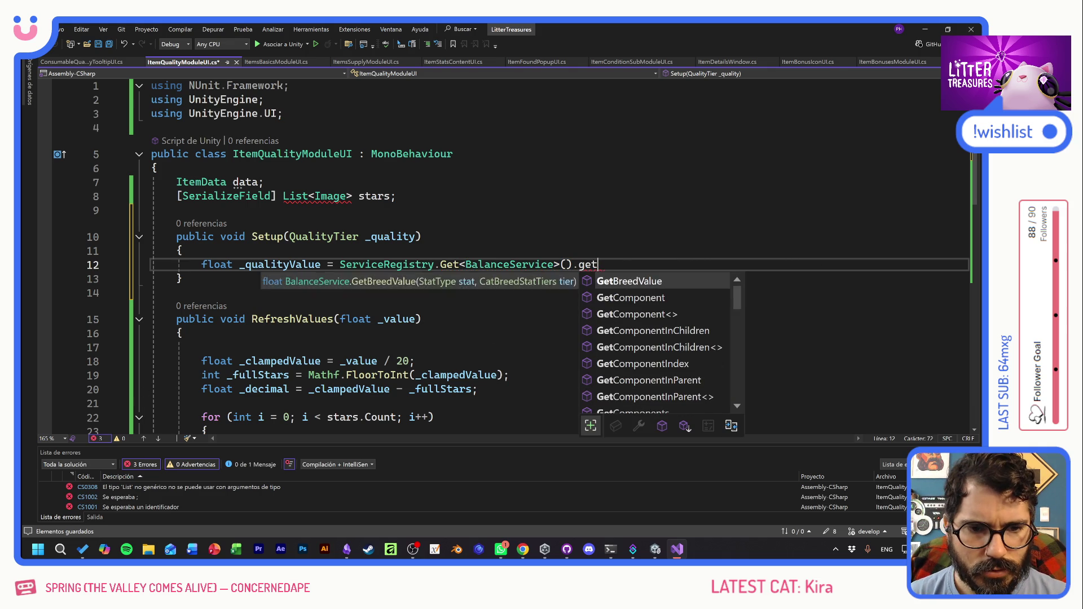
type("q")
key("Tab")
type("(")
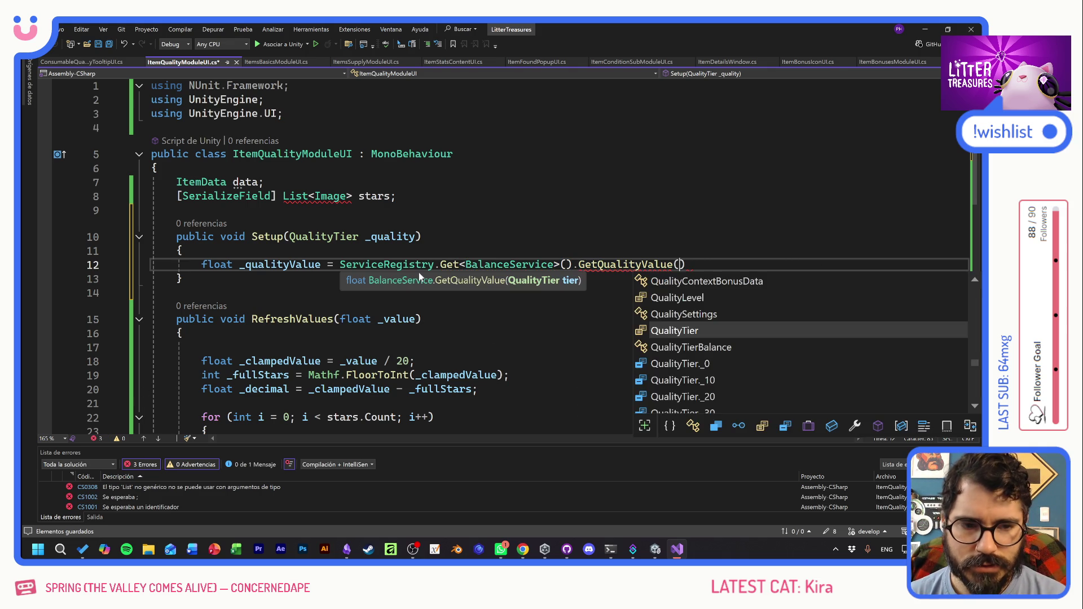
type("_quality);")
key("ctrl+s")
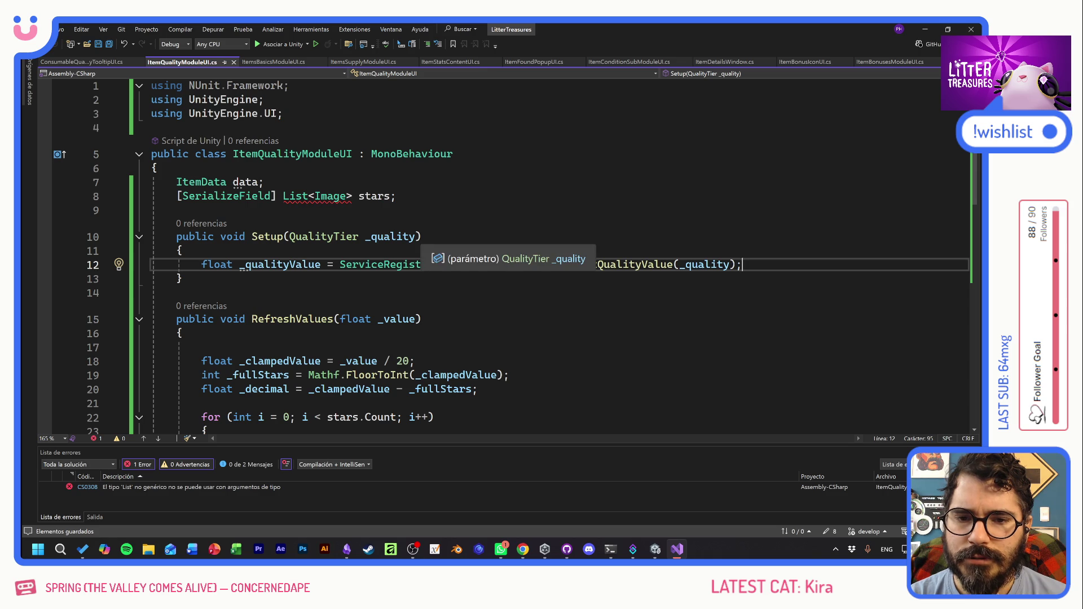
left_click_drag(359, 236, 289, 237)
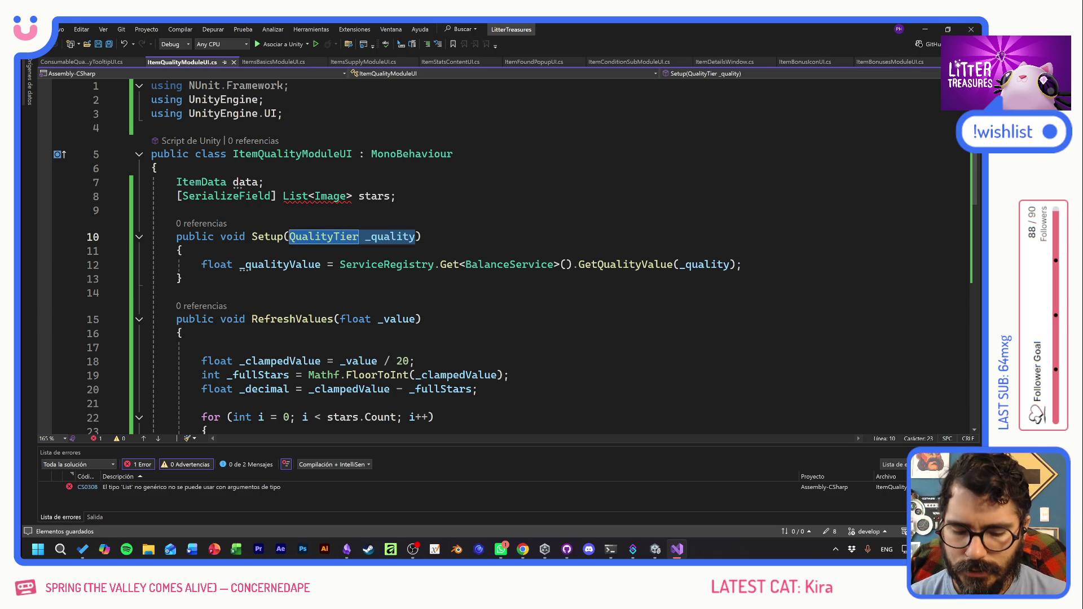
type("ItemData ")
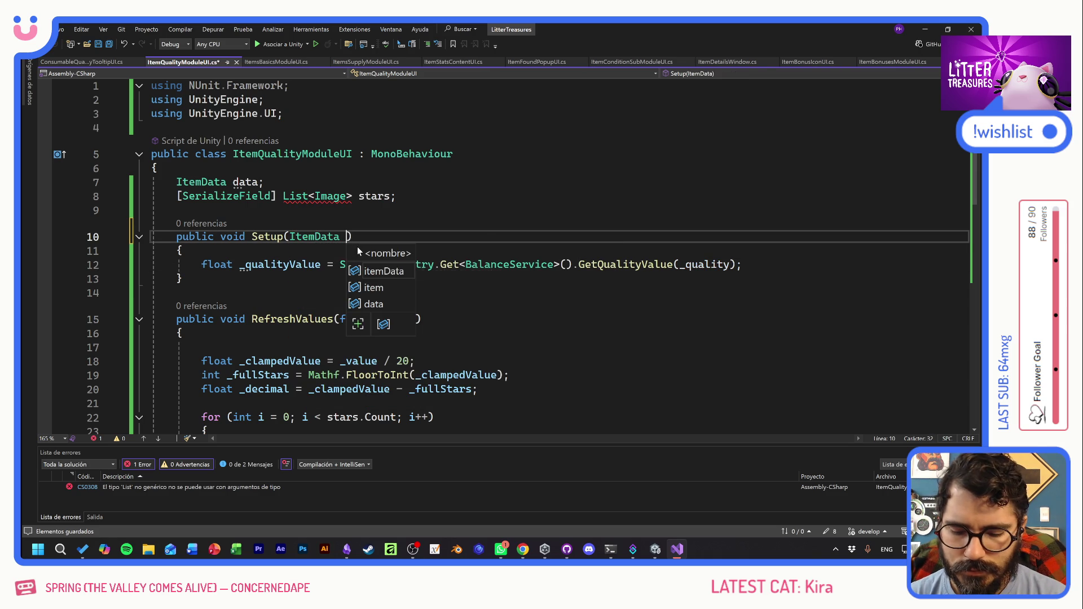
type("_data")
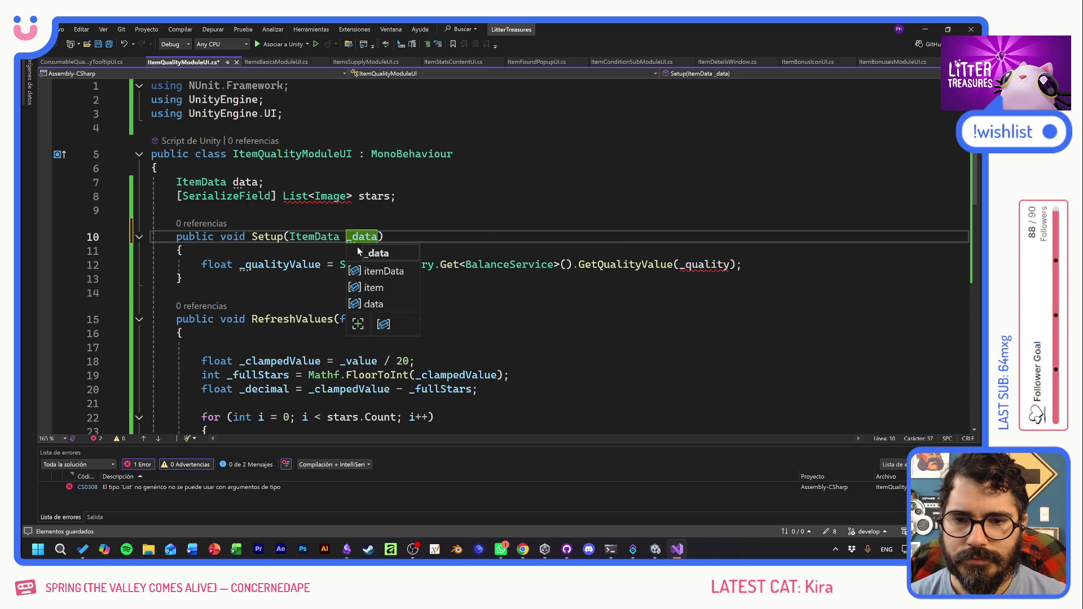
- Finish the ItemData _data parameter and pass _data.quality to GetQualityValue
key("Escape")
key("End")
key("Return")
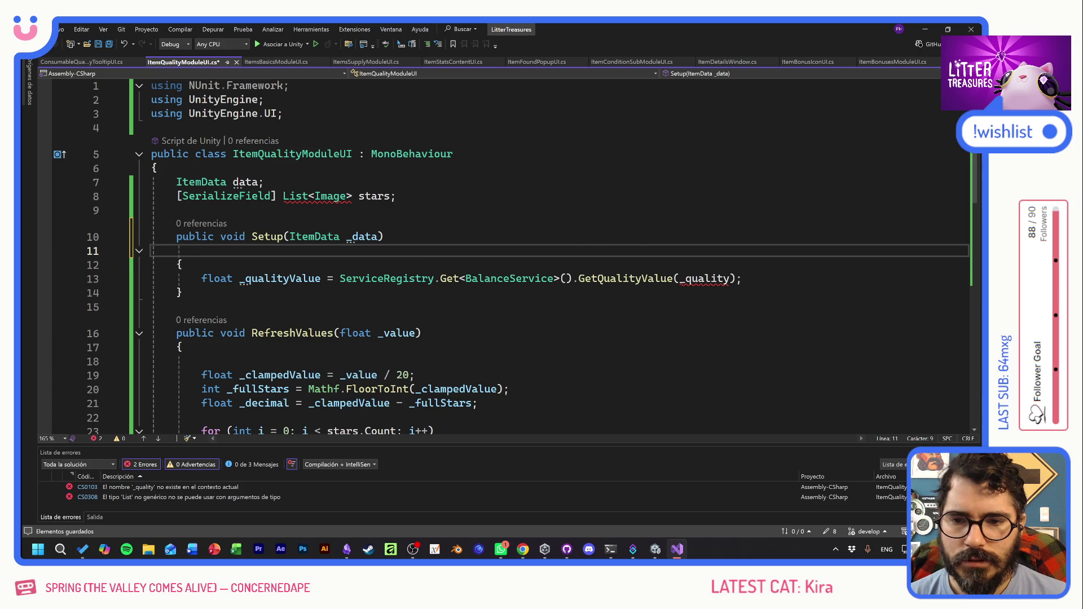
key("ctrl+z")
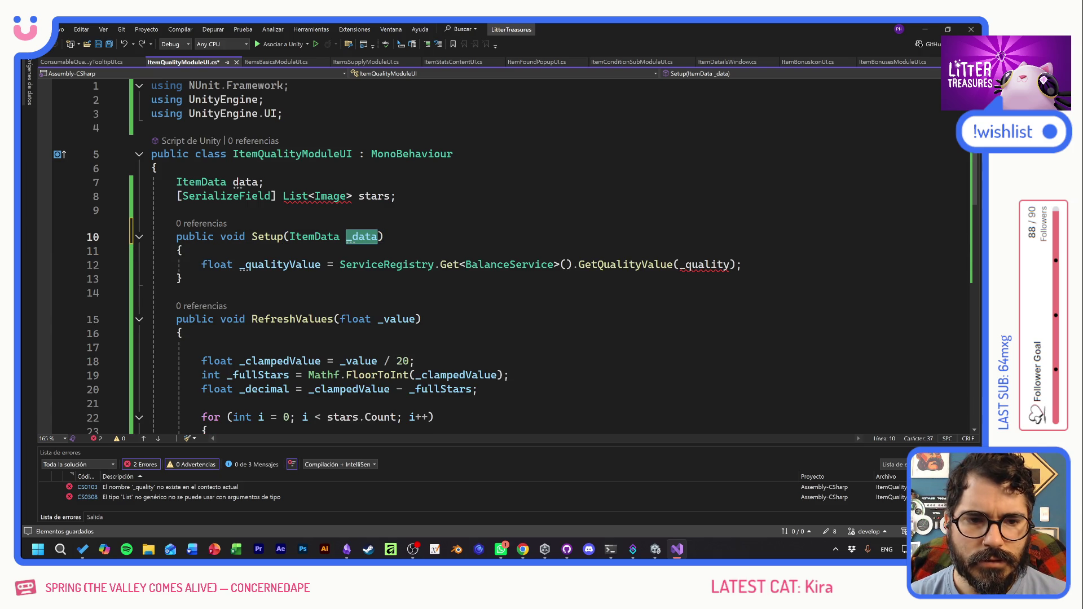
left_click(679, 264)
type("_data.")
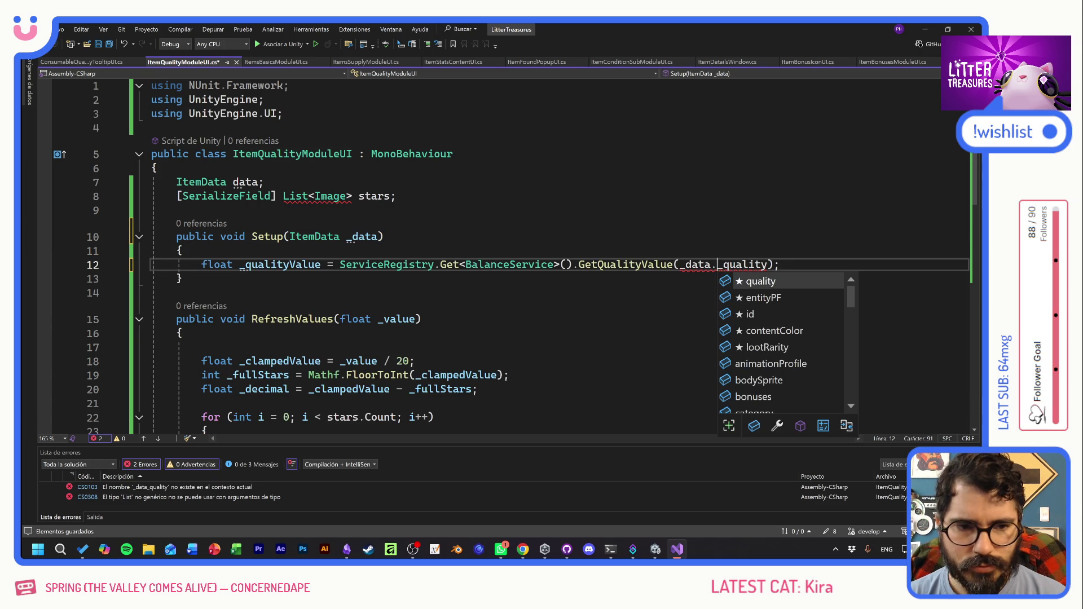
key("Delete")
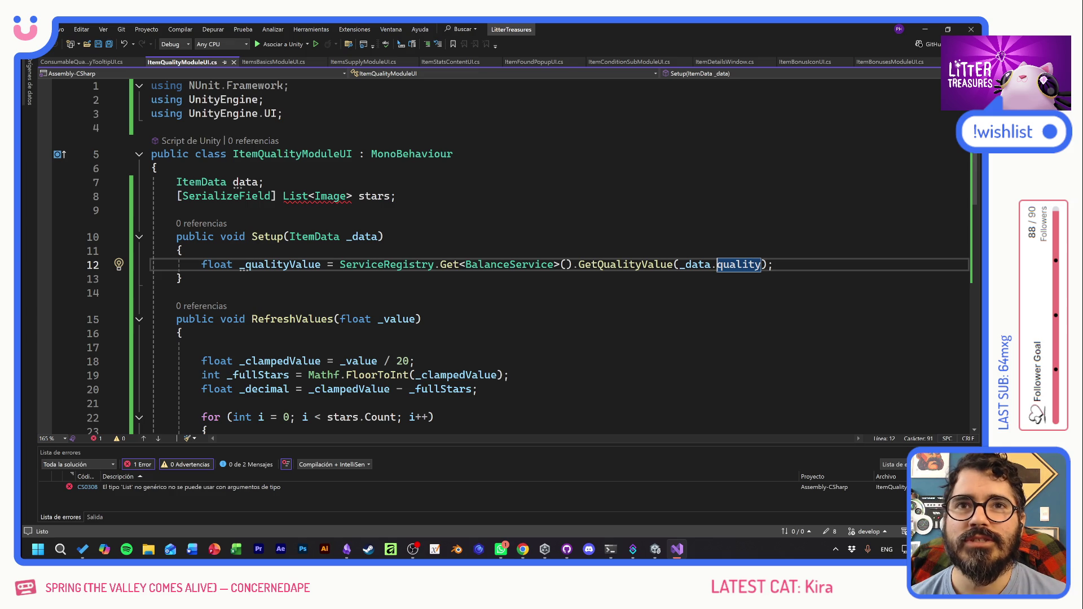
left_click(397, 195)
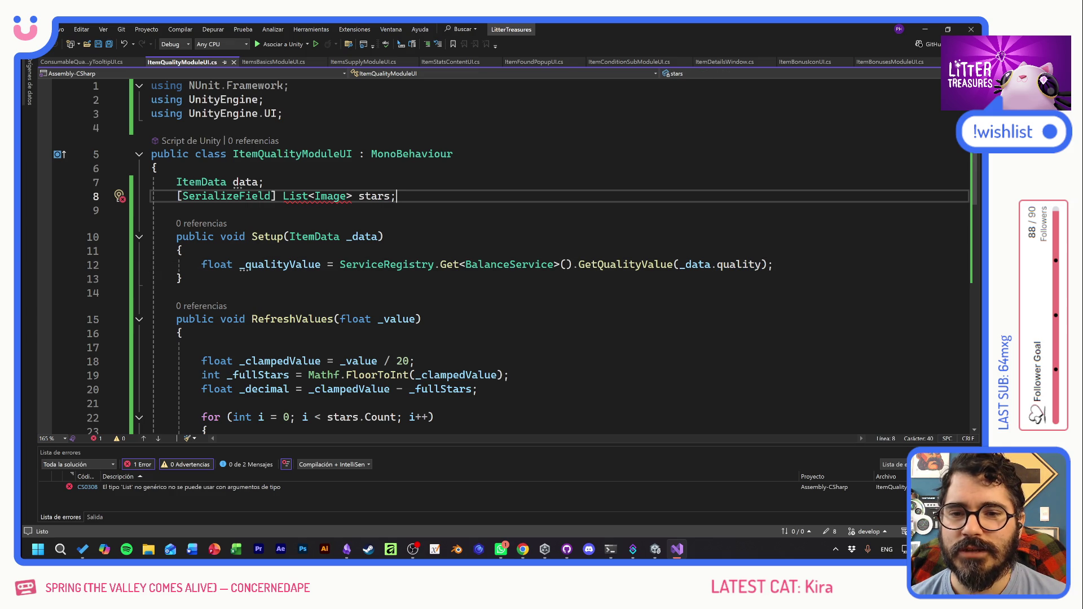
- Add 'using System.Collections.Generic;' through Quick Actions on the List type to clear the last error
right_click(296, 196)
left_click(316, 206)
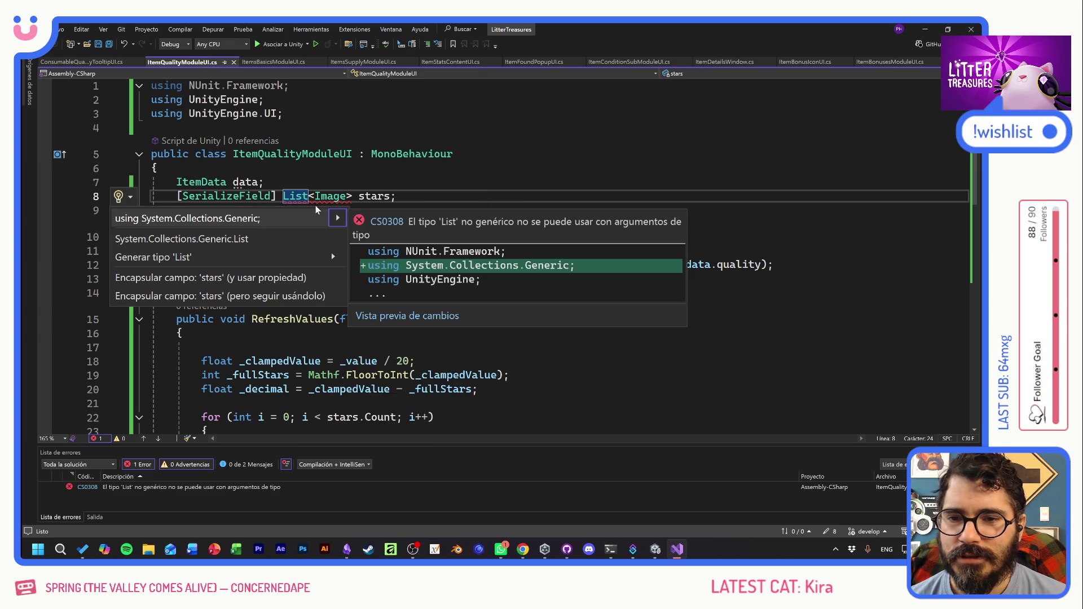
left_click(249, 221)
left_click(158, 182)
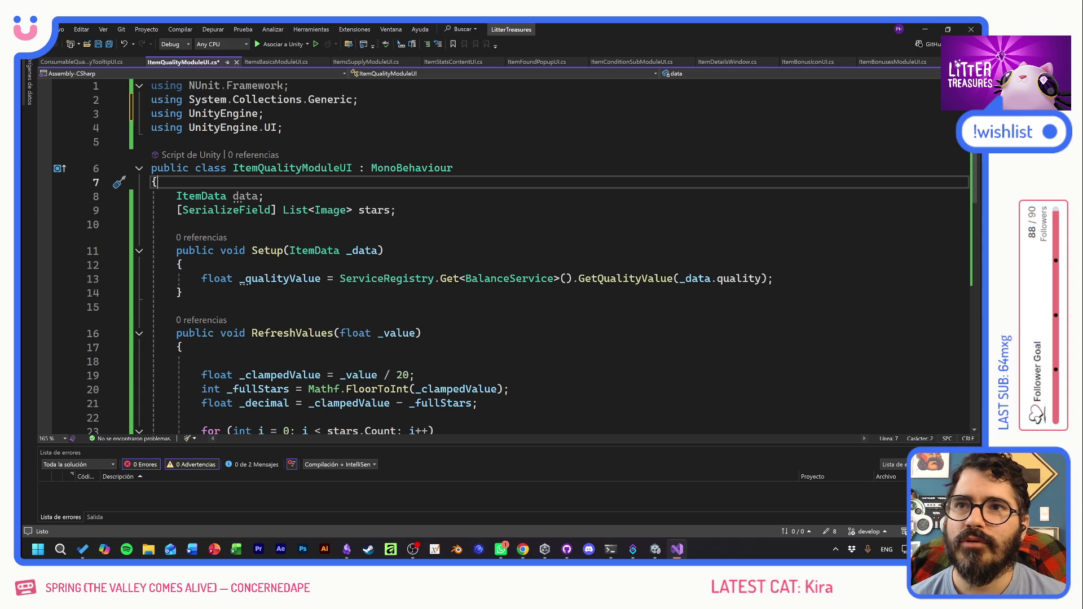
- Save ItemQualityModuleUI with the reworked Setup method
left_click(394, 210)
left_click(177, 224)
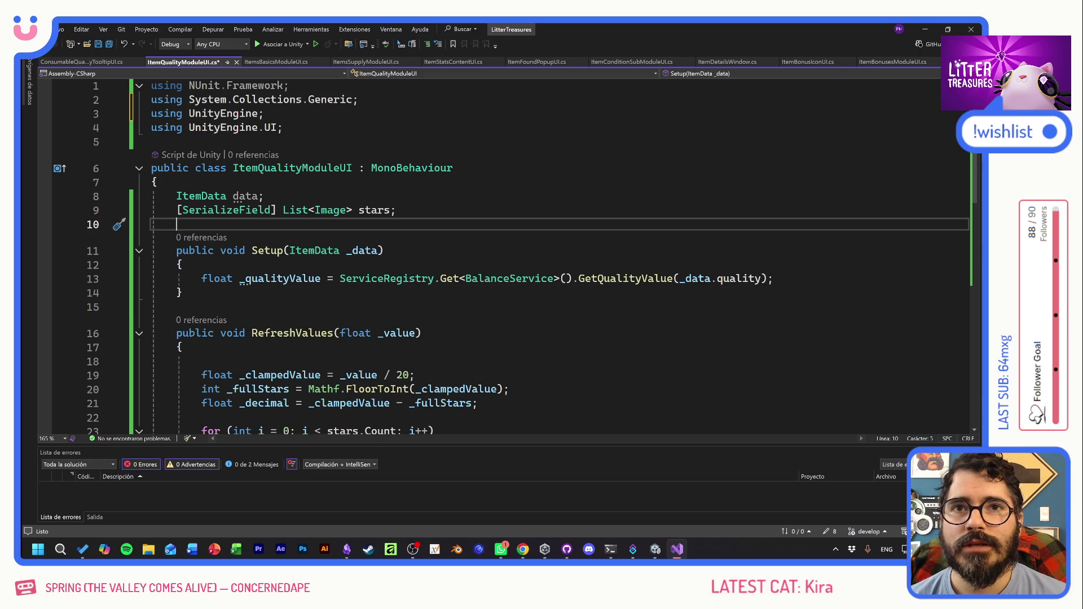
left_click(384, 250)
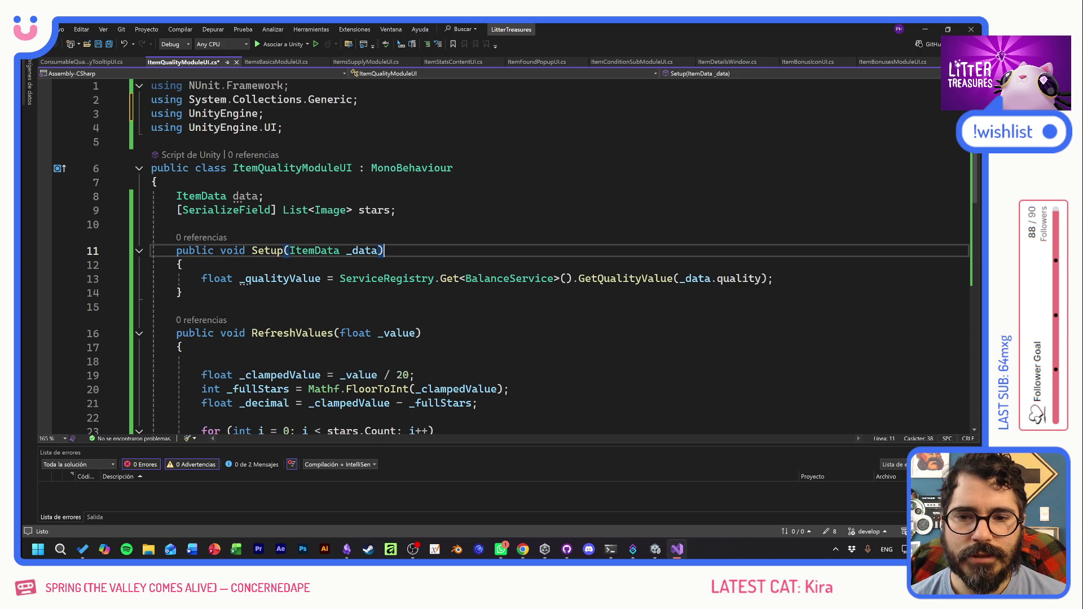
key("ctrl+s")
left_click(177, 224)
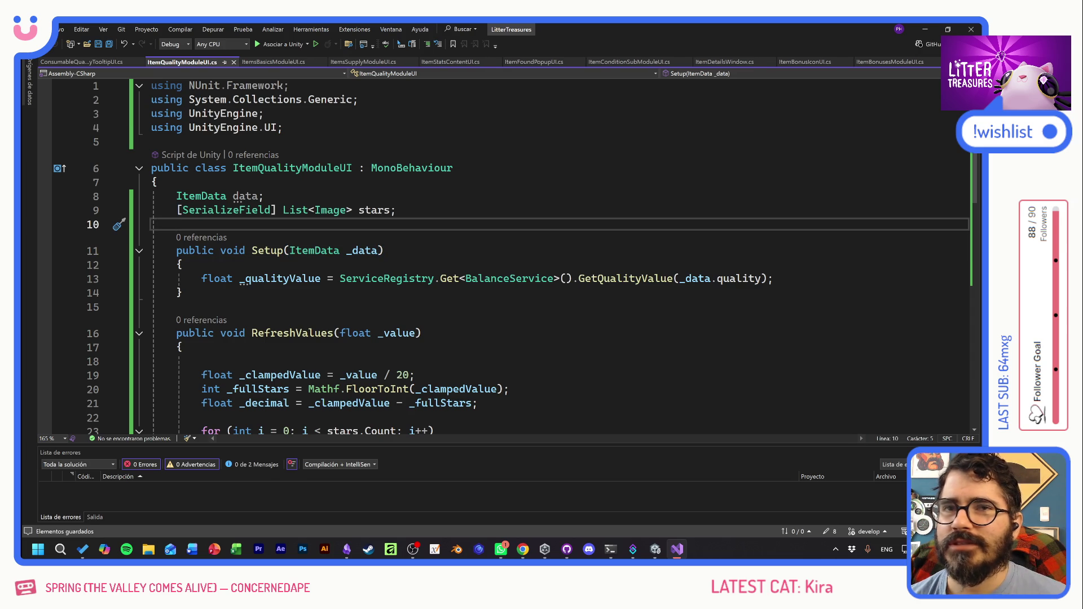
left_click(384, 251)
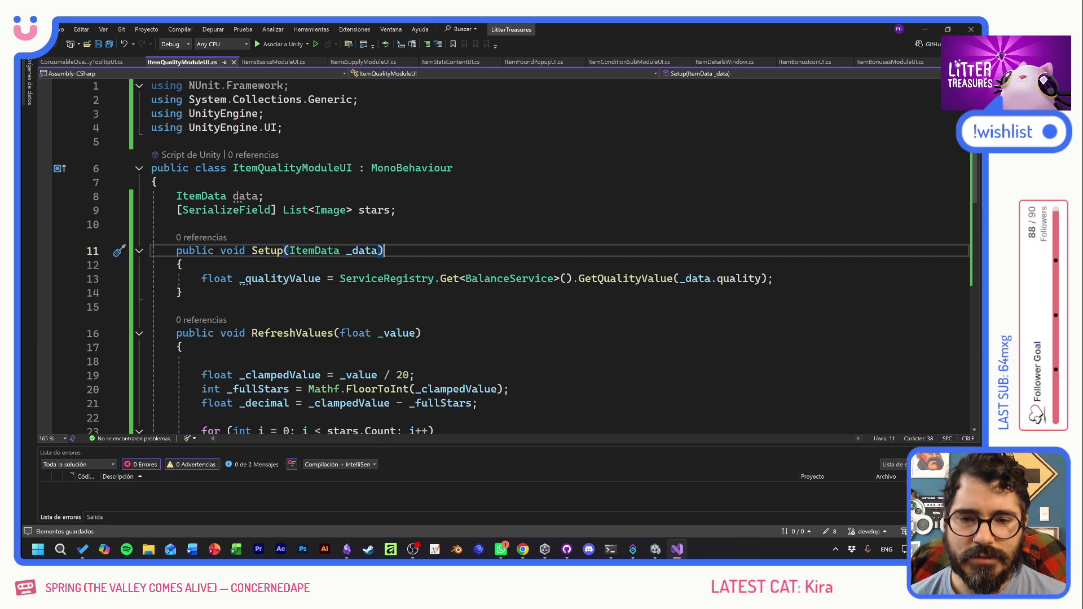
left_click(182, 264)
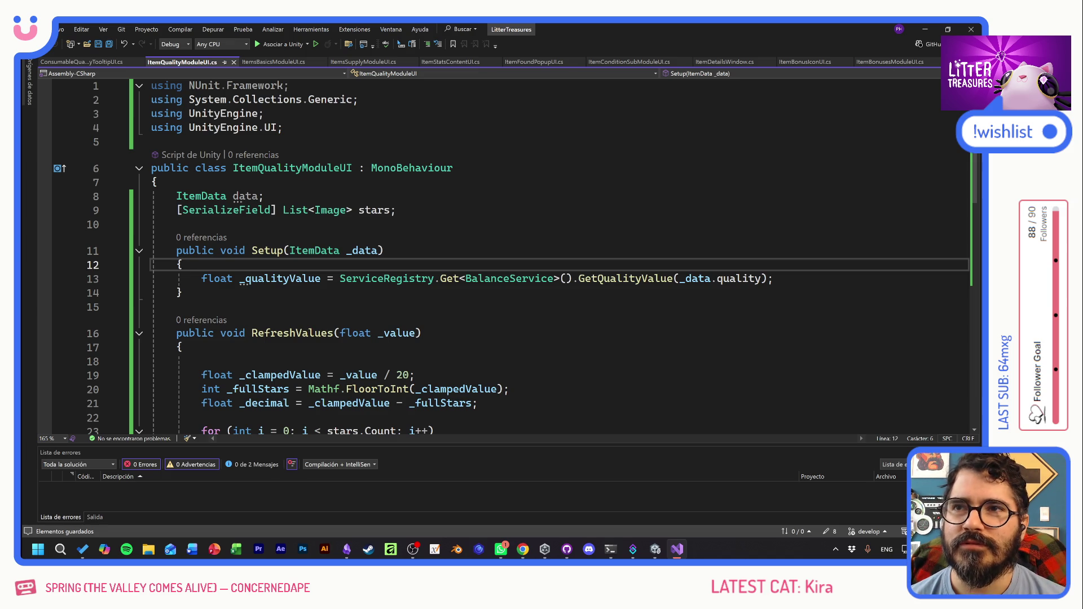
- Review the Setup method and add a new line after the _qualityValue line
left_click(177, 307)
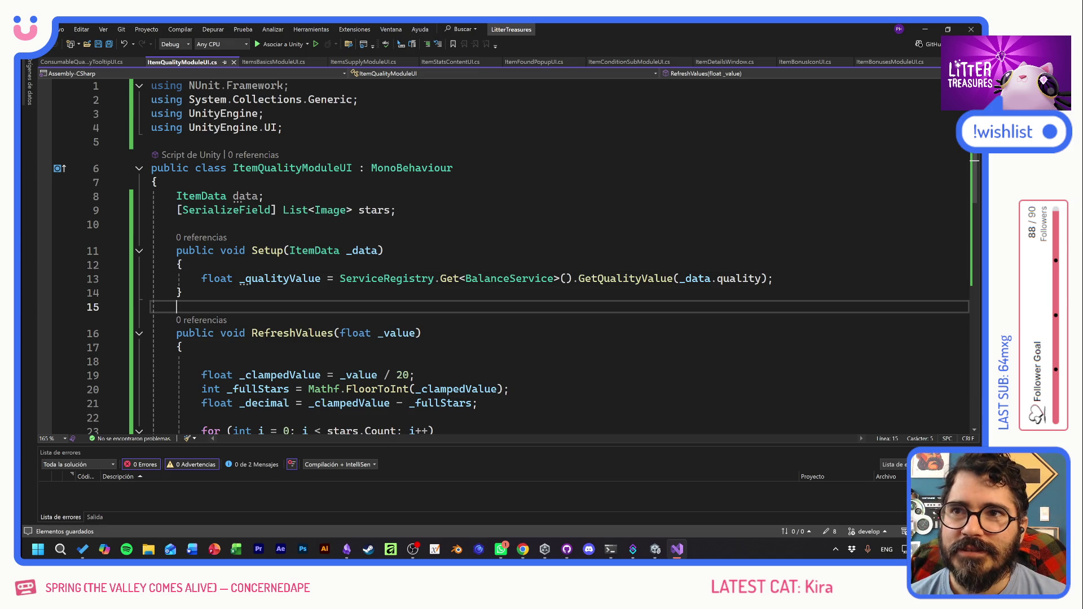
left_click(773, 278)
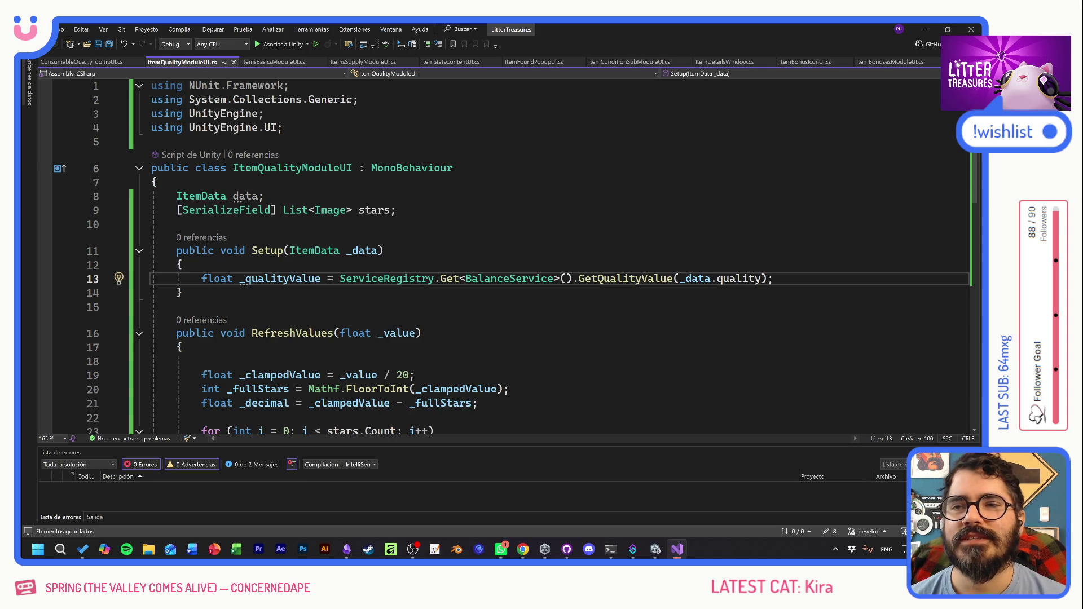
left_click(183, 292)
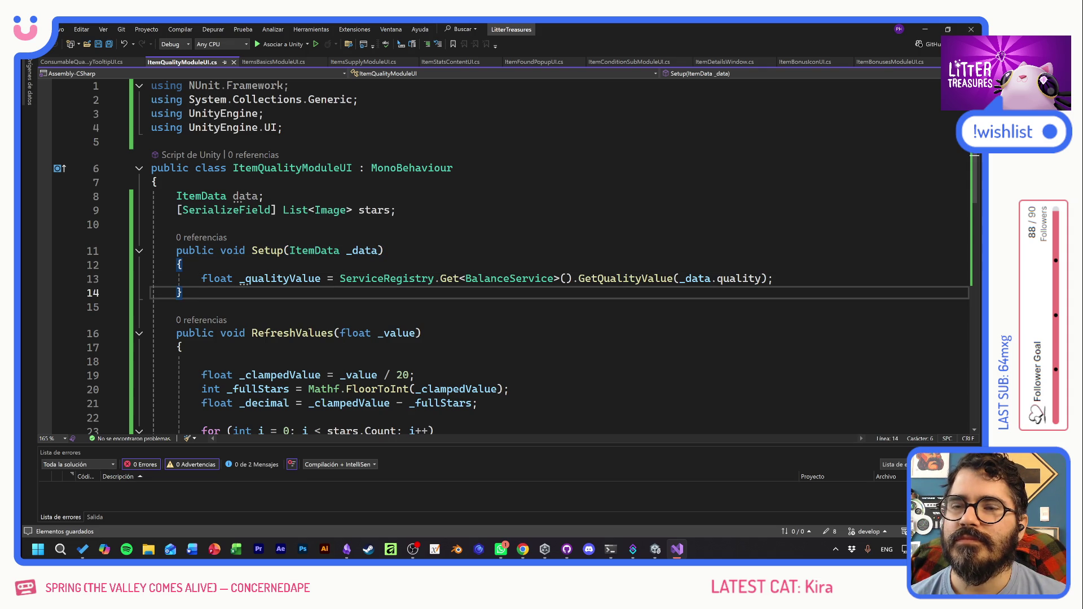
left_click(384, 251)
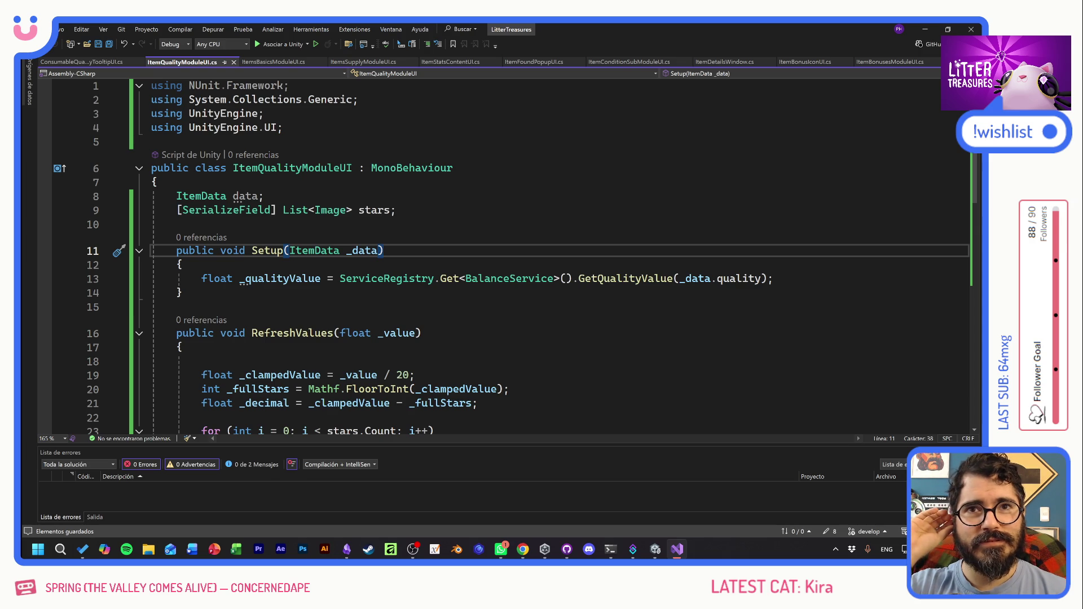
left_click(182, 264)
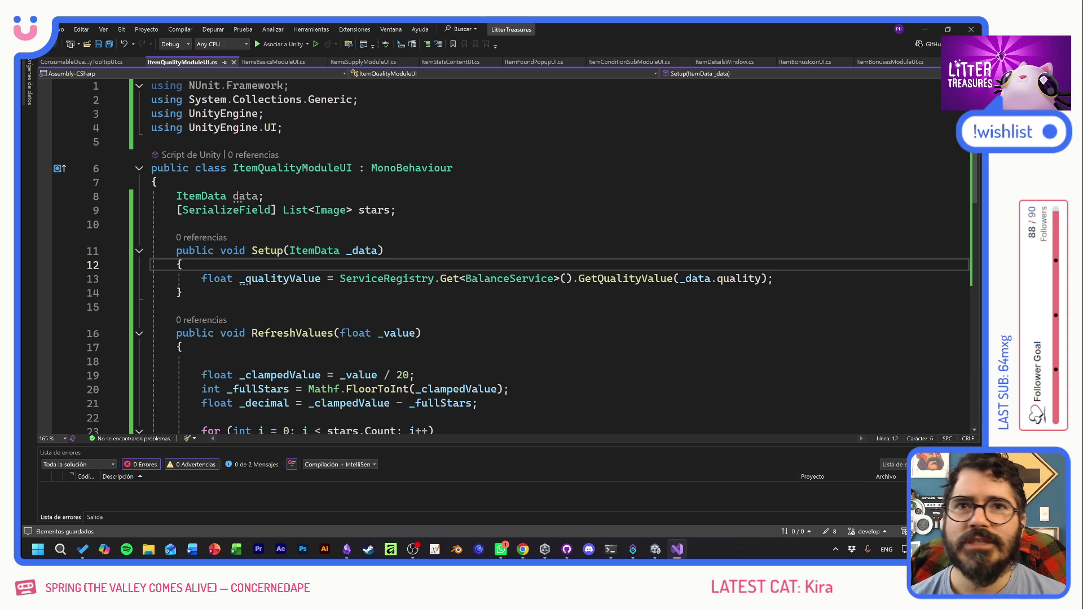
key("Down")
key("Down")
key("Down")
key("Up")
key("Up")
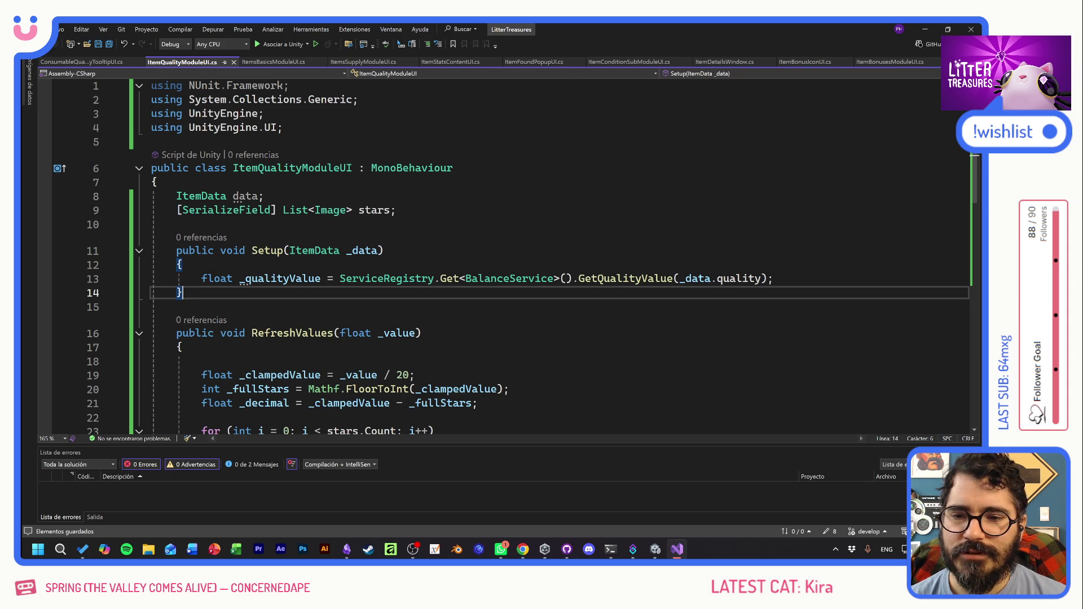
key("End")
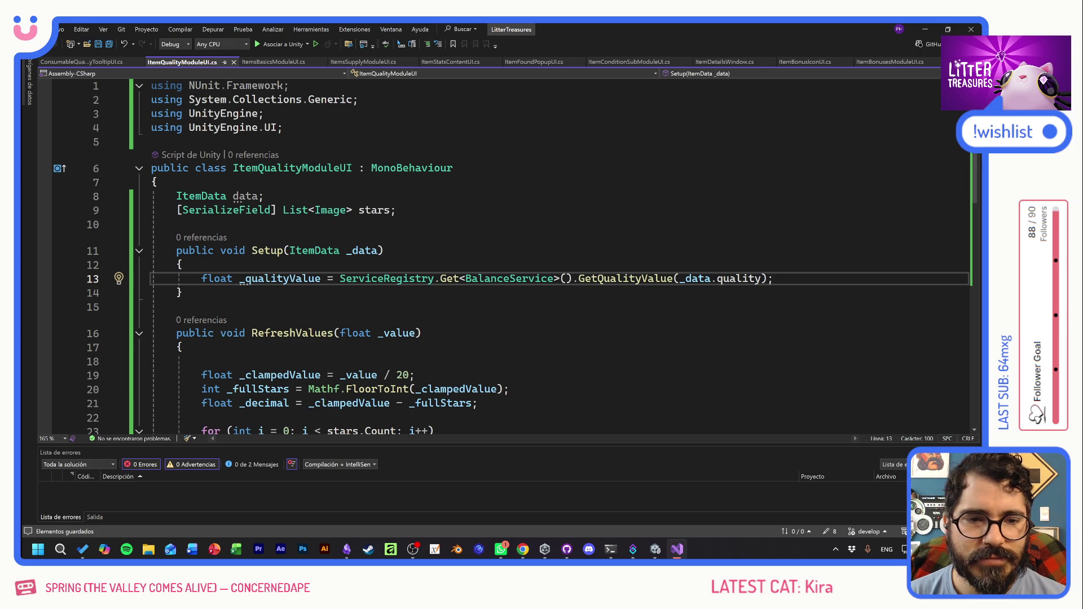
key("Return")
- Add a RefreshValues(_qualityValue); call inside Setup, save, and return to Unity
left_click(333, 347)
key("ctrl+c")
left_click(201, 293)
key("ctrl+v")
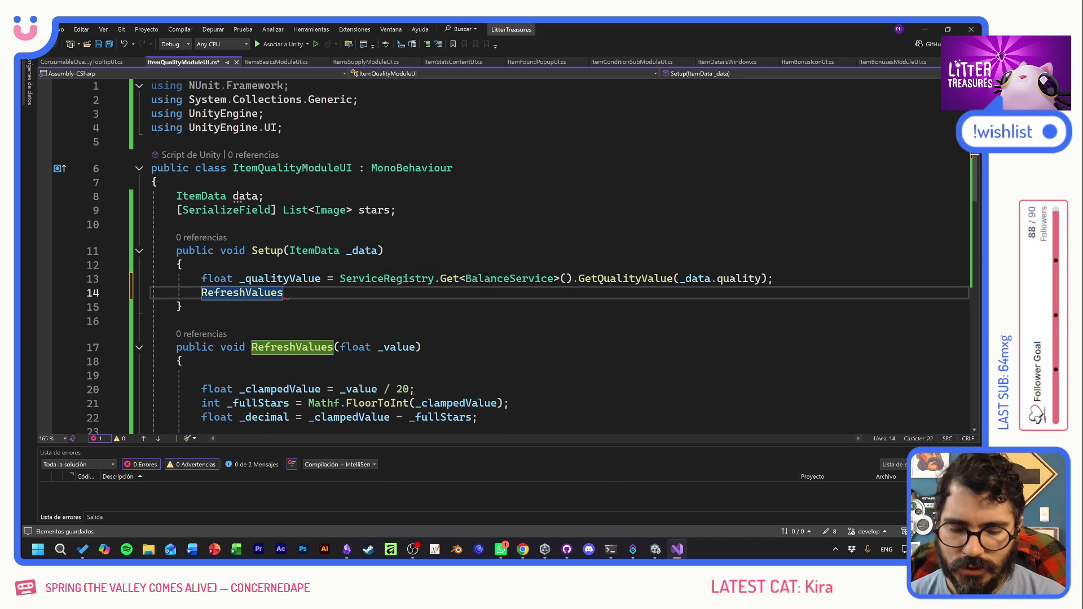
type("(")
double_click(283, 278)
key("ctrl+c")
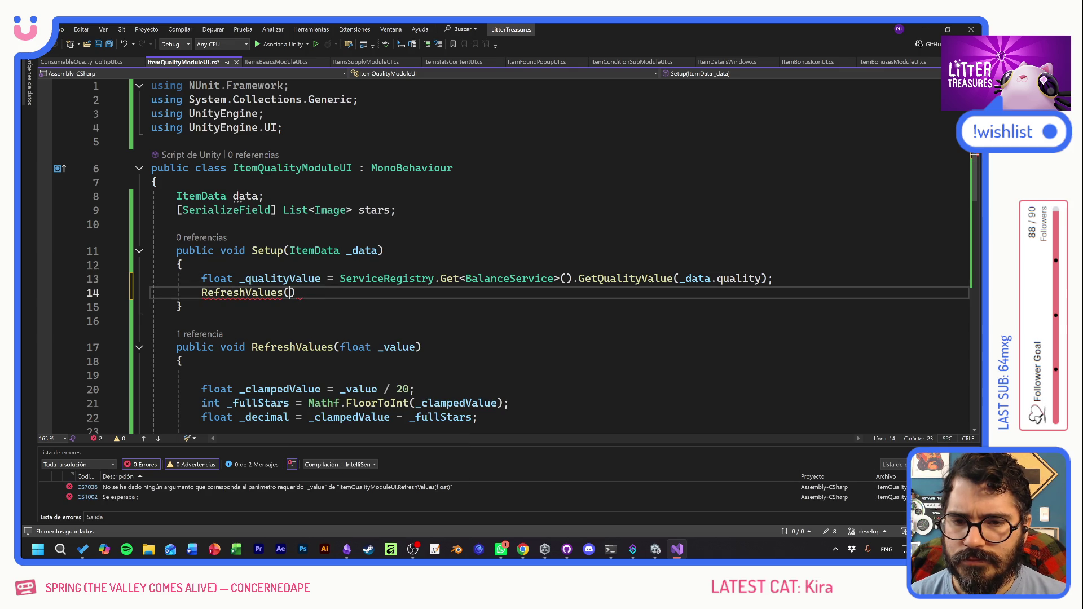
left_click(288, 292)
key("ctrl+v")
type(";")
key("ctrl+s")
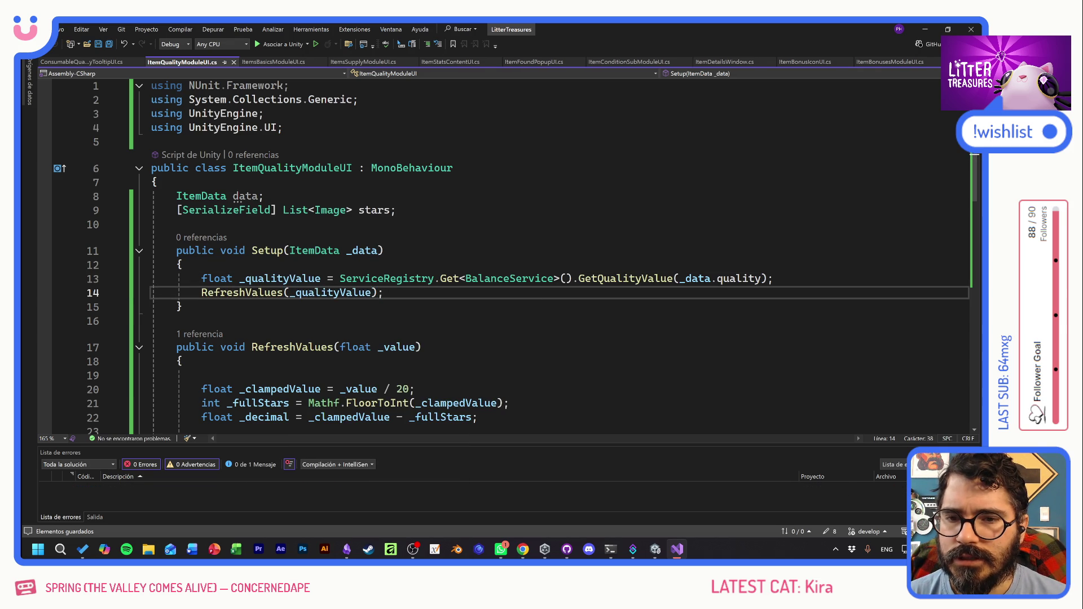
key("alt+Tab")
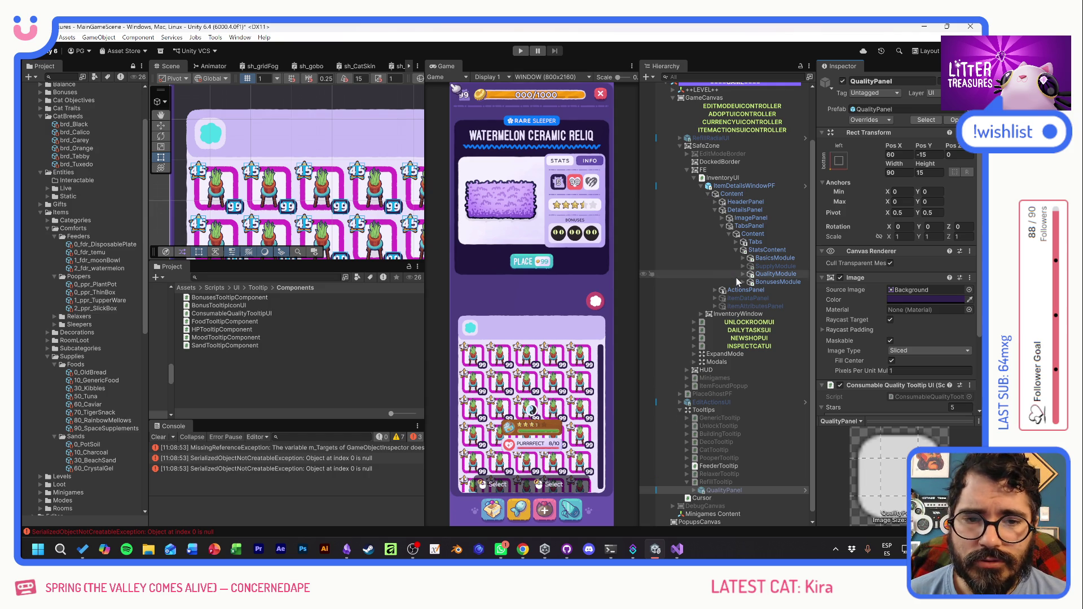
- Select StatsContent in the Hierarchy and open its ItemStatsContentUI script in Visual Studio
left_click(763, 251)
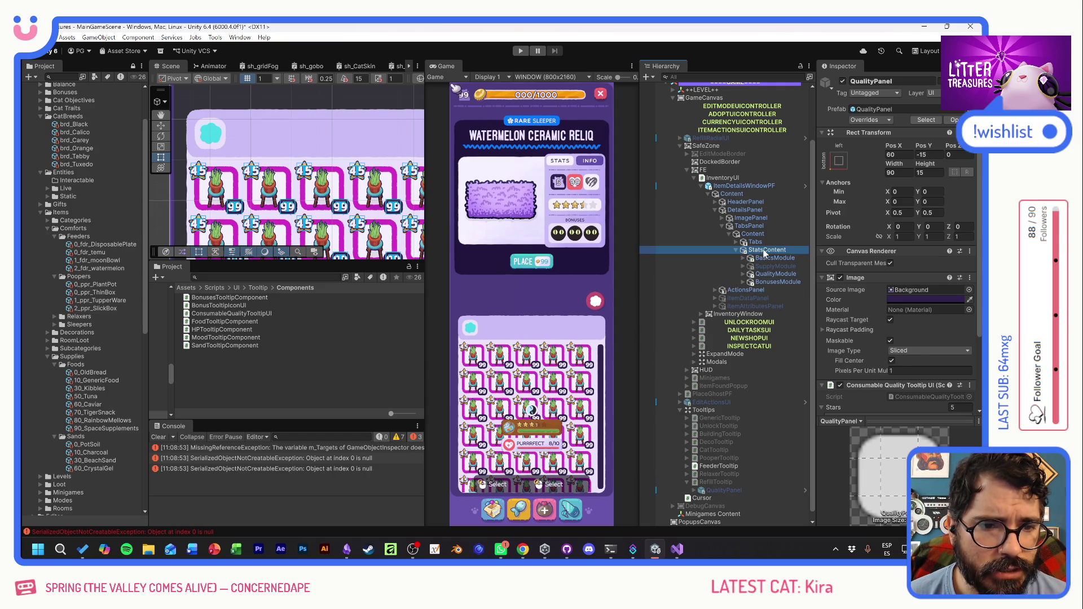
double_click(925, 285)
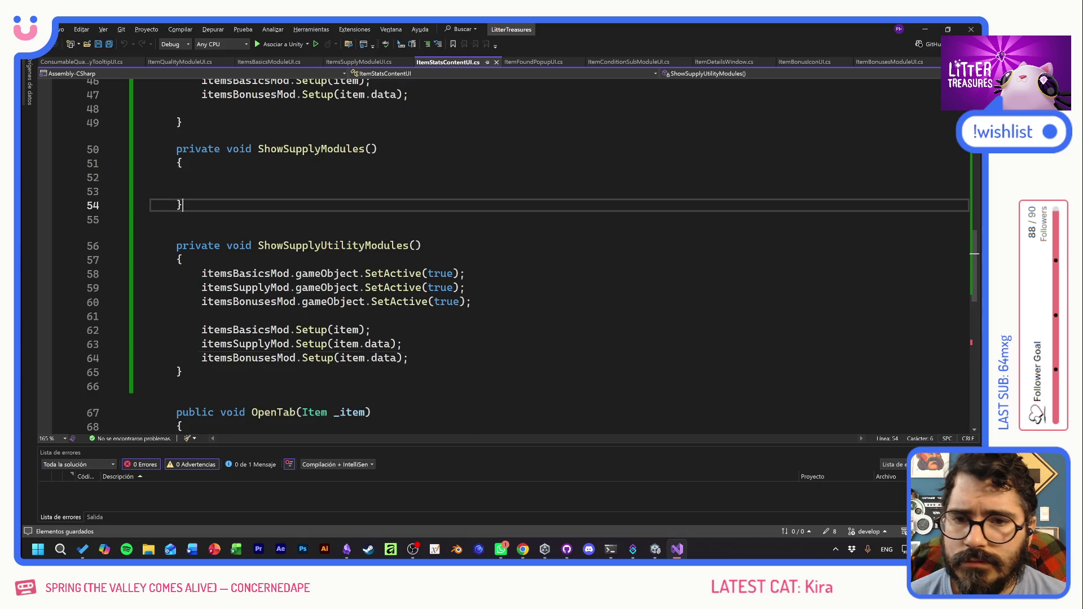
- Duplicate the itemsBonusesMod field as an ItemQualityModuleUI field named itemsQualityMod
scroll(507, 254, "up", 15)
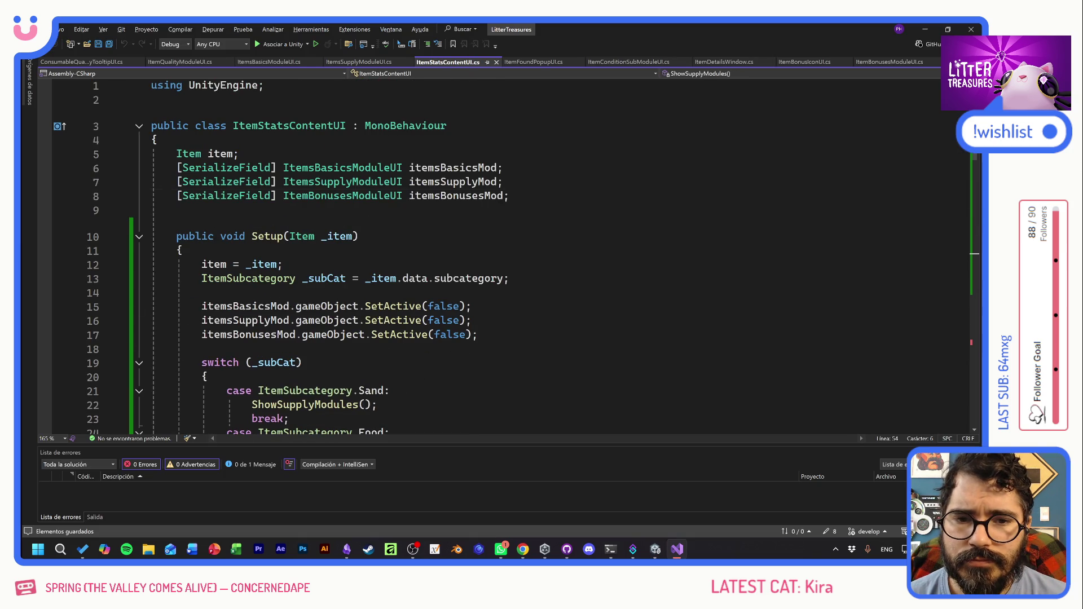
left_click_drag(508, 196, 169, 196)
left_click(502, 182)
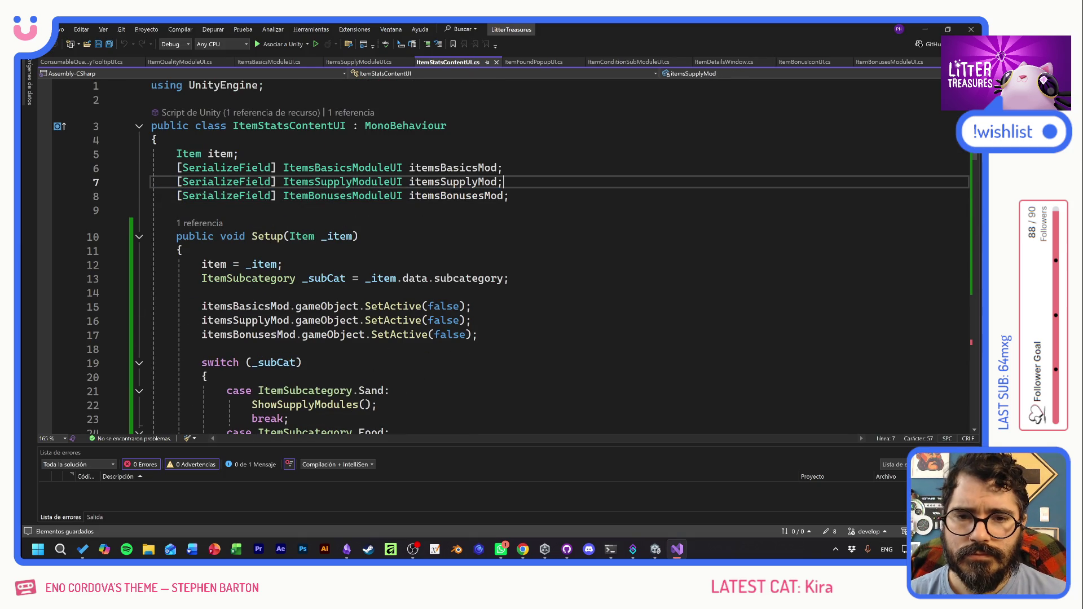
key("Down")
key("ctrl+d")
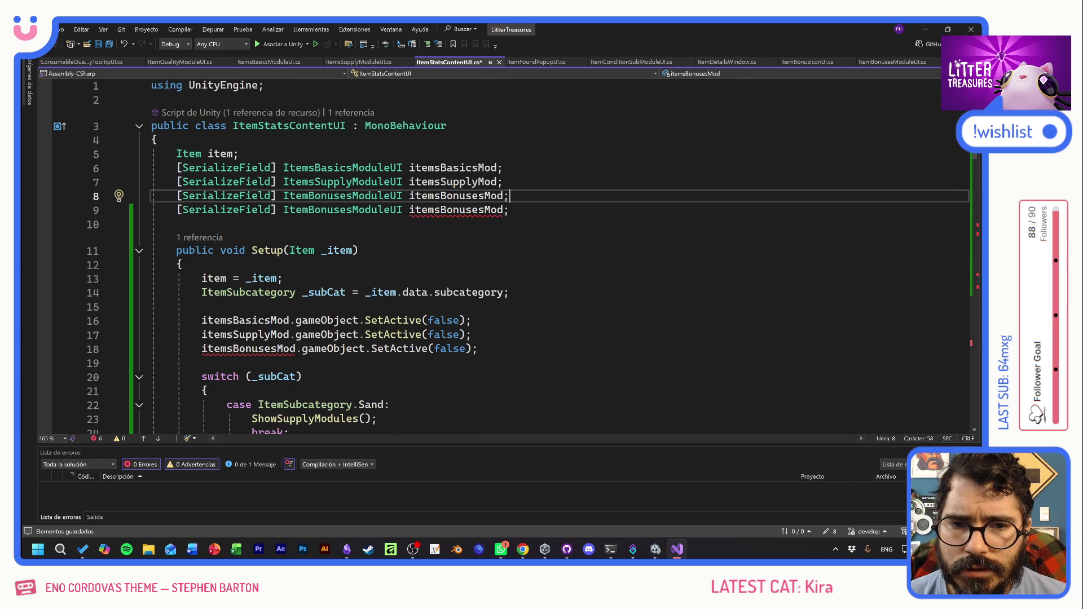
left_click_drag(440, 195, 484, 196)
type("Quality")
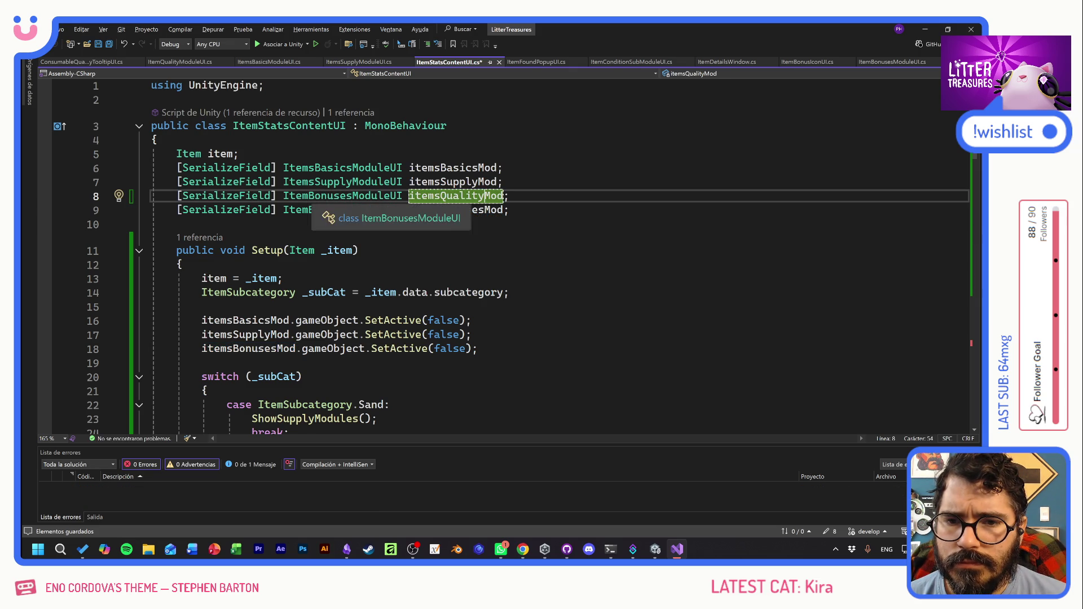
left_click(352, 197)
key("BackSpace")
key("BackSpace")
key("BackSpace")
type("Quality")
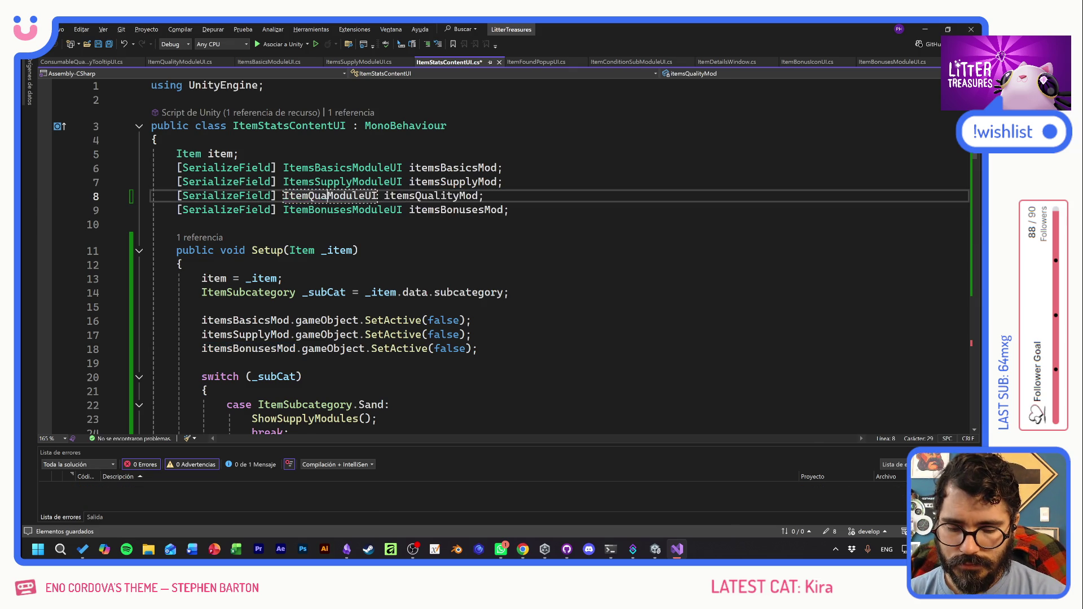
left_click(489, 182)
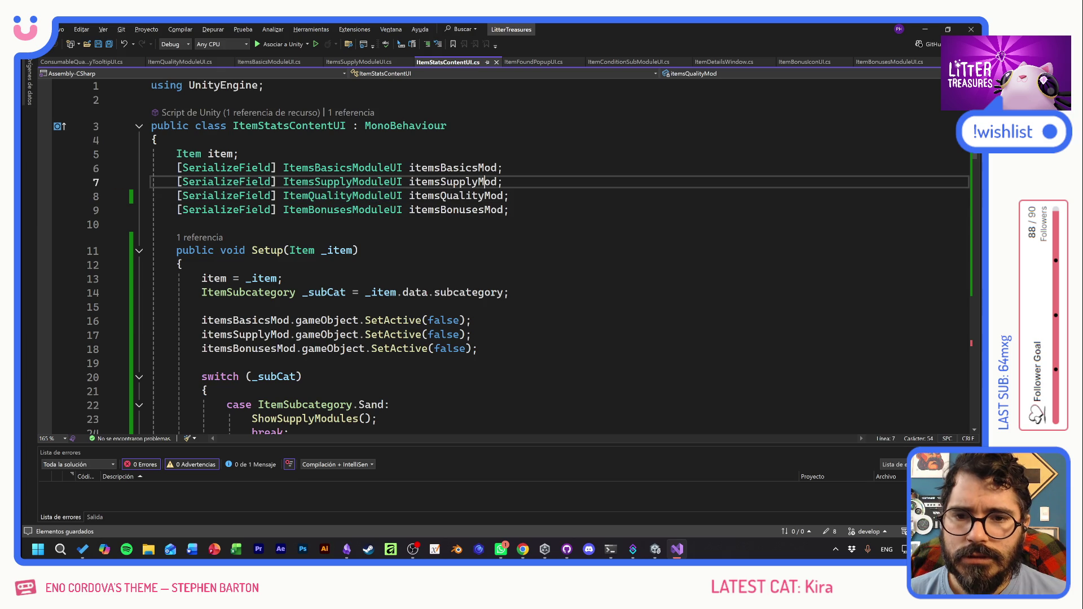
left_click(509, 195)
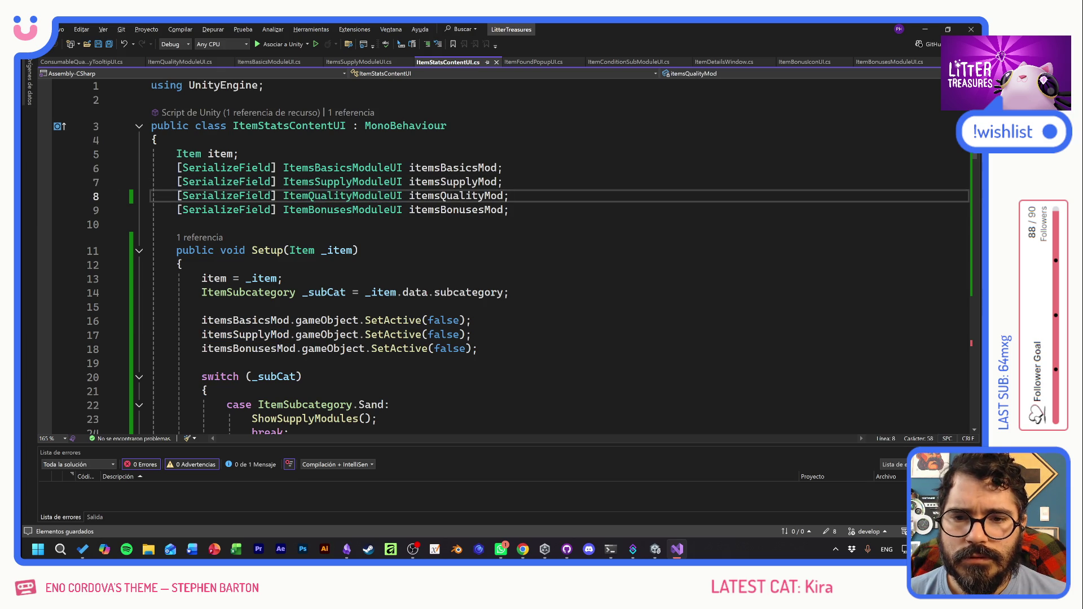
- Duplicate the bonuses SetActive(false) line in Setup so it deactivates itemsQualityMod
left_click_drag(477, 348, 201, 349)
key("ctrl+c")
left_click(478, 348)
key("Return")
key("ctrl+v")
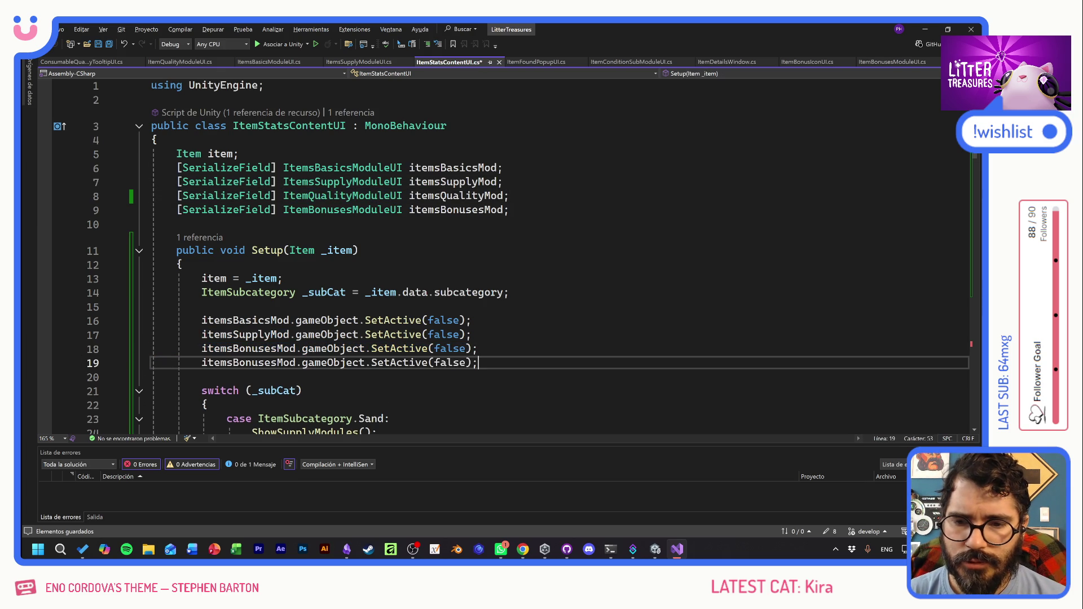
double_click(456, 195)
key("ctrl+c")
double_click(248, 362)
key("ctrl+v")
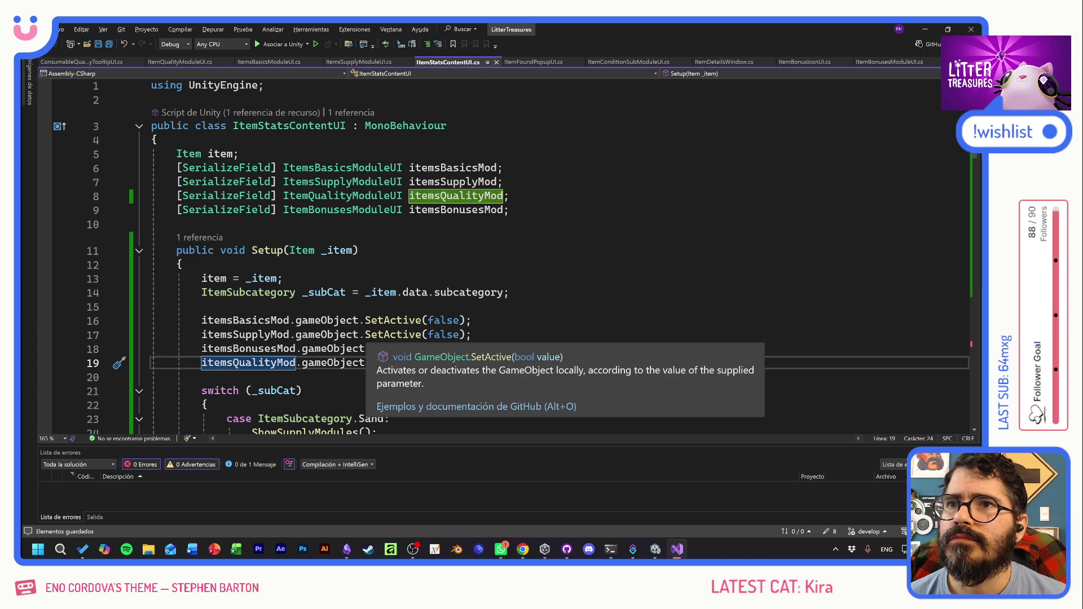
- Scroll down to the empty ShowSupplyModules method and place the caret inside it
left_click(202, 306)
scroll(502, 256, "down", 2)
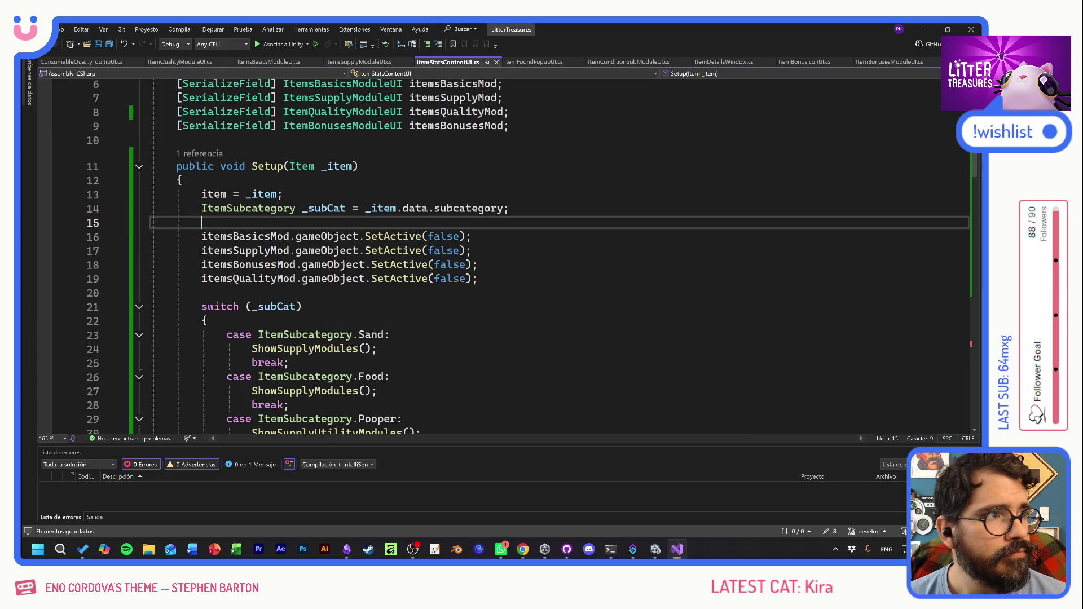
scroll(502, 257, "down", 3)
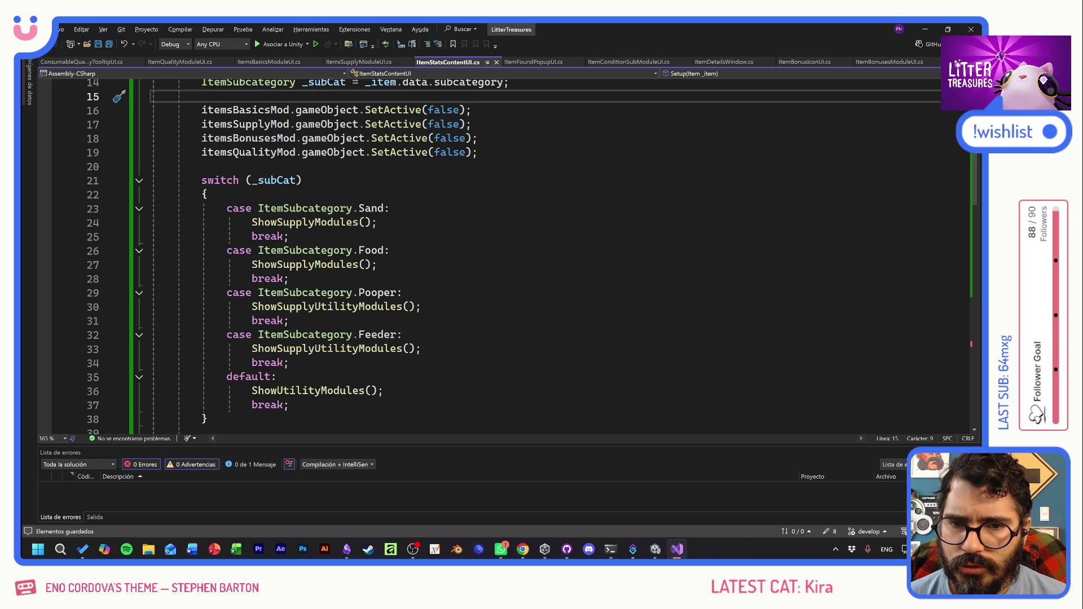
scroll(502, 256, "down", 7)
scroll(502, 257, "up", 7)
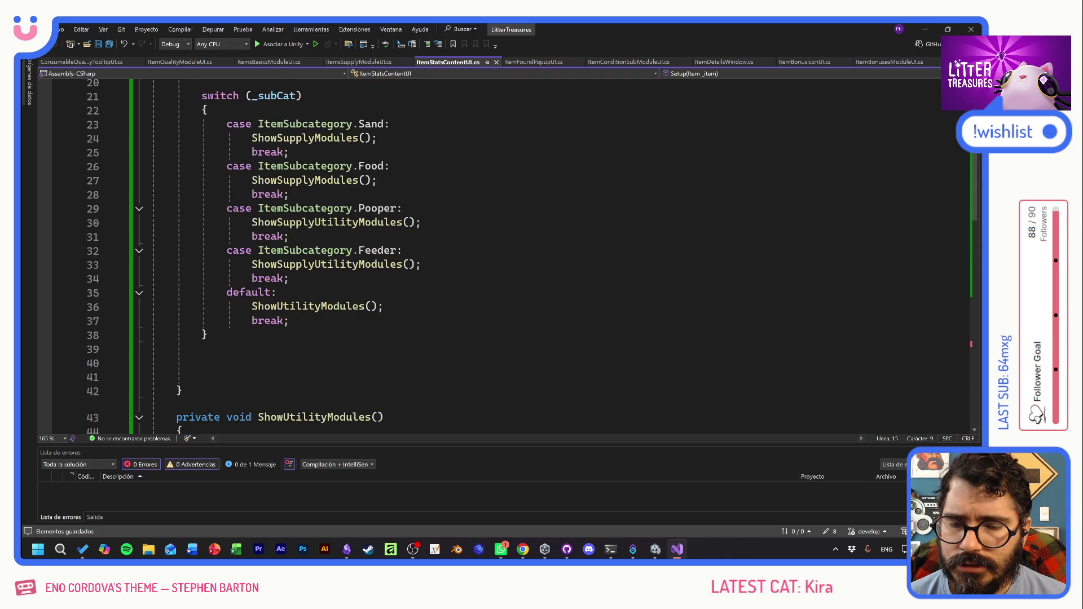
scroll(502, 256, "down", 9)
scroll(502, 257, "up", 3)
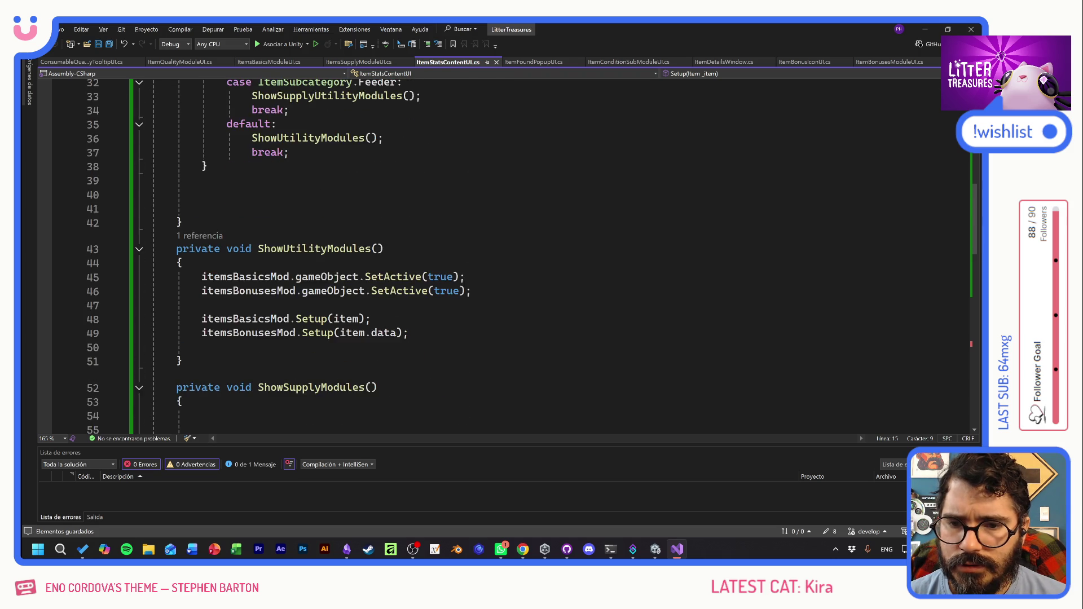
scroll(502, 257, "up", 9)
left_click(289, 265)
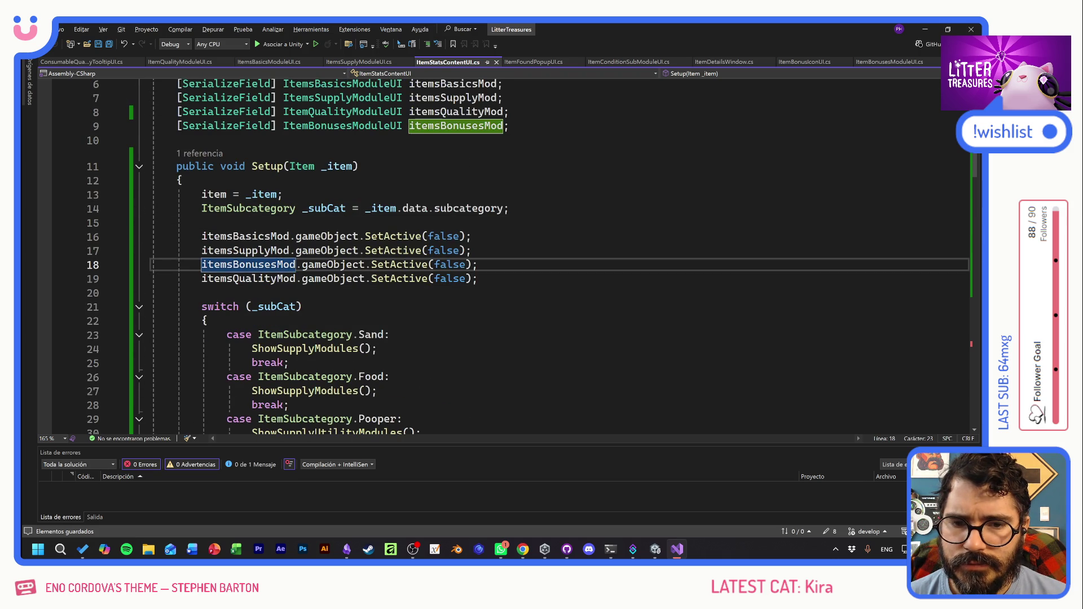
scroll(502, 256, "down", 11)
left_click(202, 345)
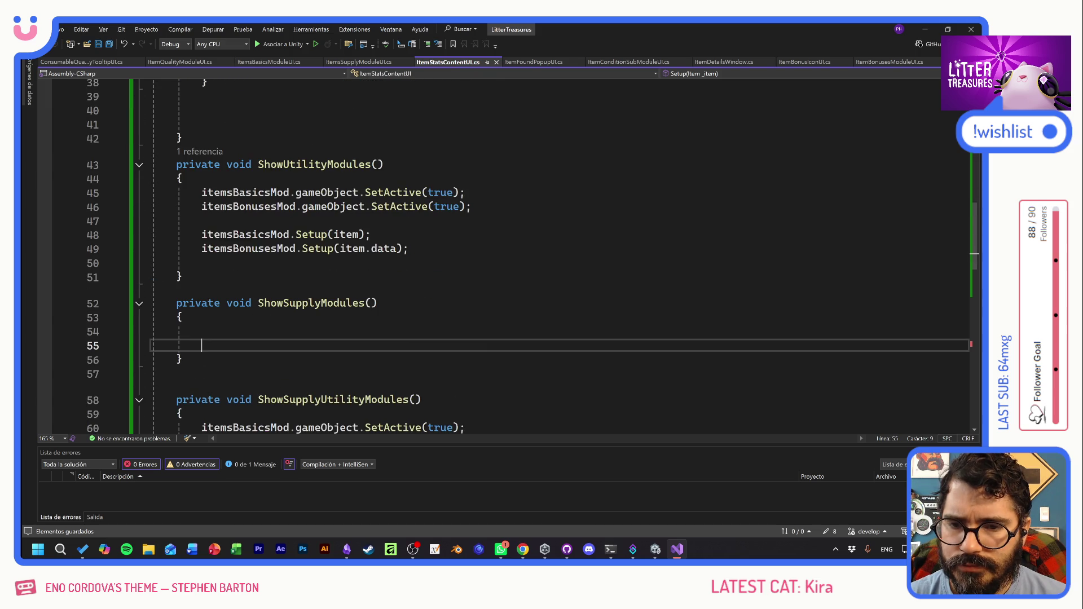
- Add itemsQualityMod.gameObject.SetActive(false) and itemsQualityMod.Setup(item.data) to ShowSupplyModules, then save the script
key("Tab")
key("Return")
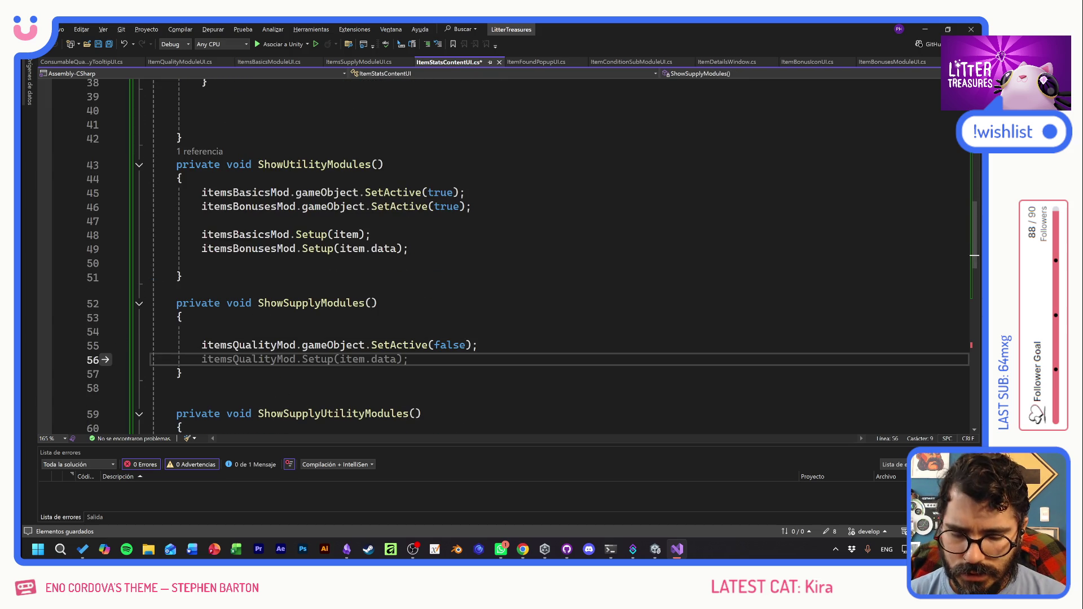
key("Tab")
left_click(442, 334)
key("BackSpace")
key("ctrl+s")
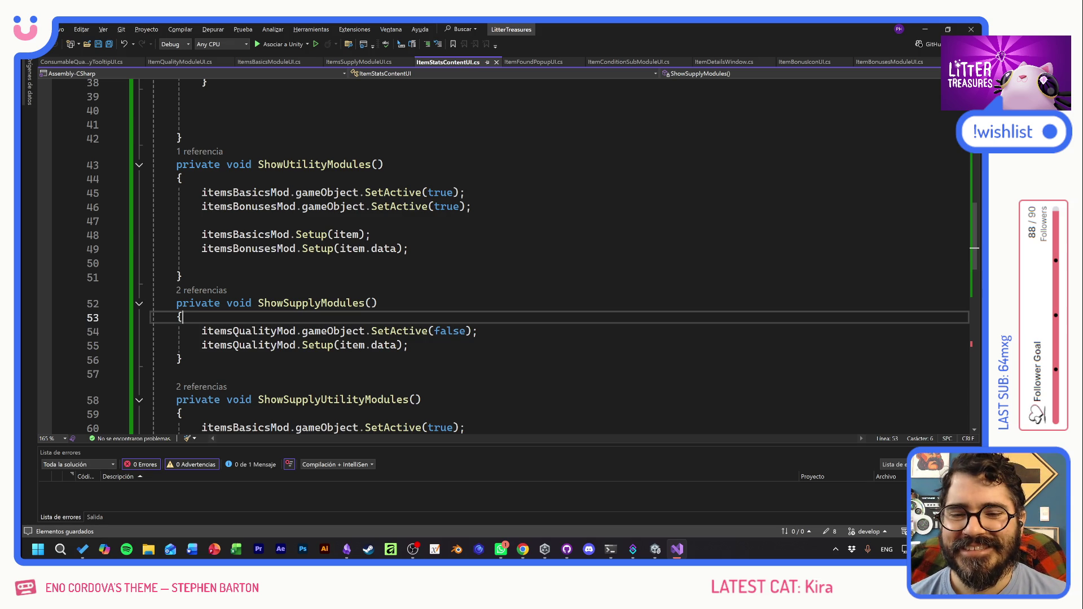
- Look over the edited script code, then return to Unity to recompile
left_click(181, 359)
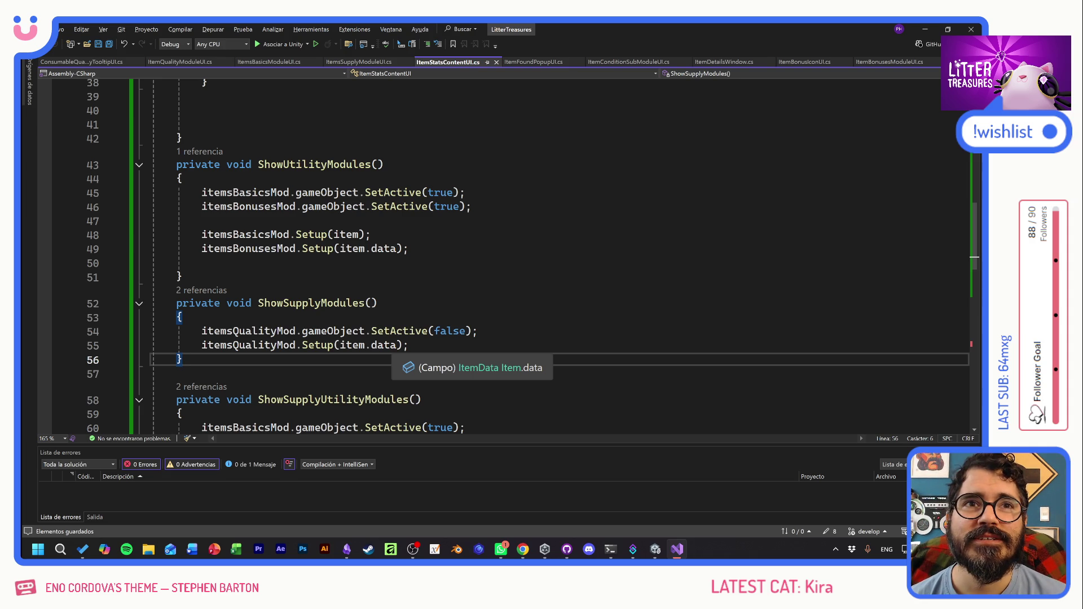
left_click(377, 303)
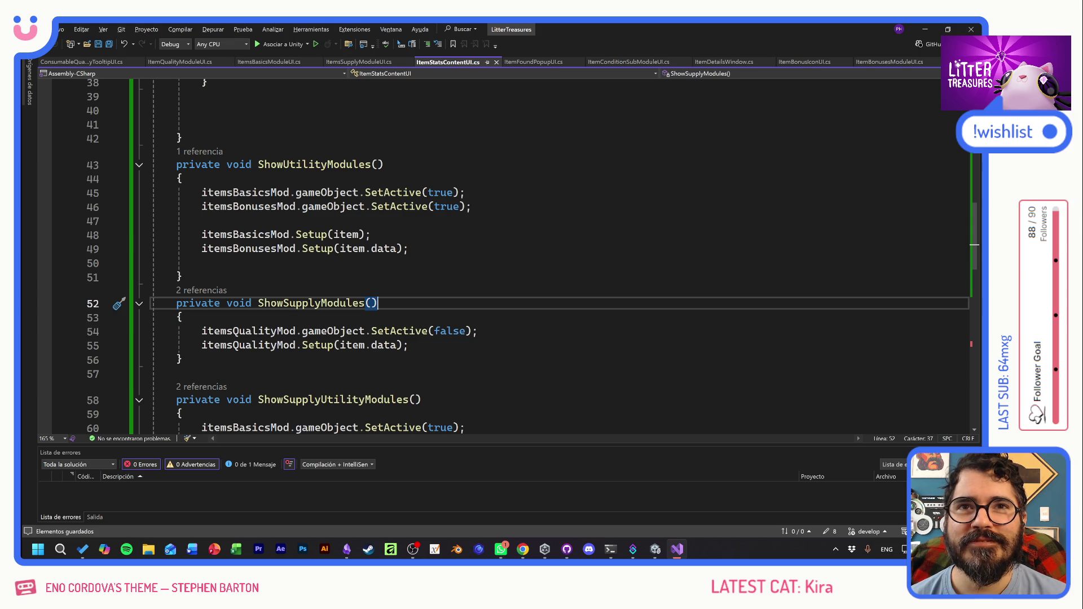
left_click(182, 317)
left_click(182, 359)
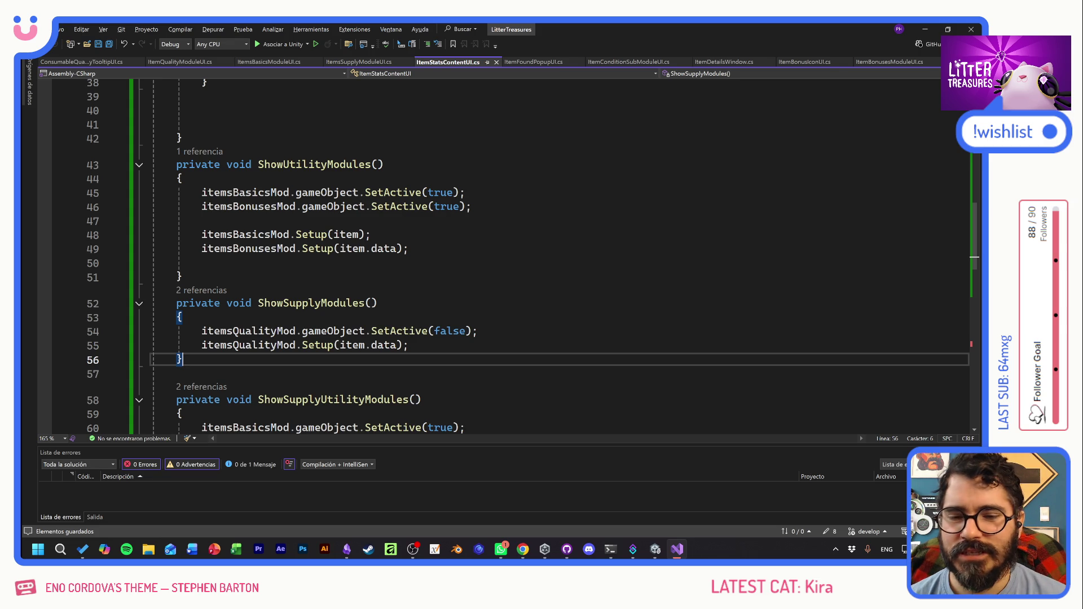
key("shift+Up")
key("shift+Up")
left_click(407, 345)
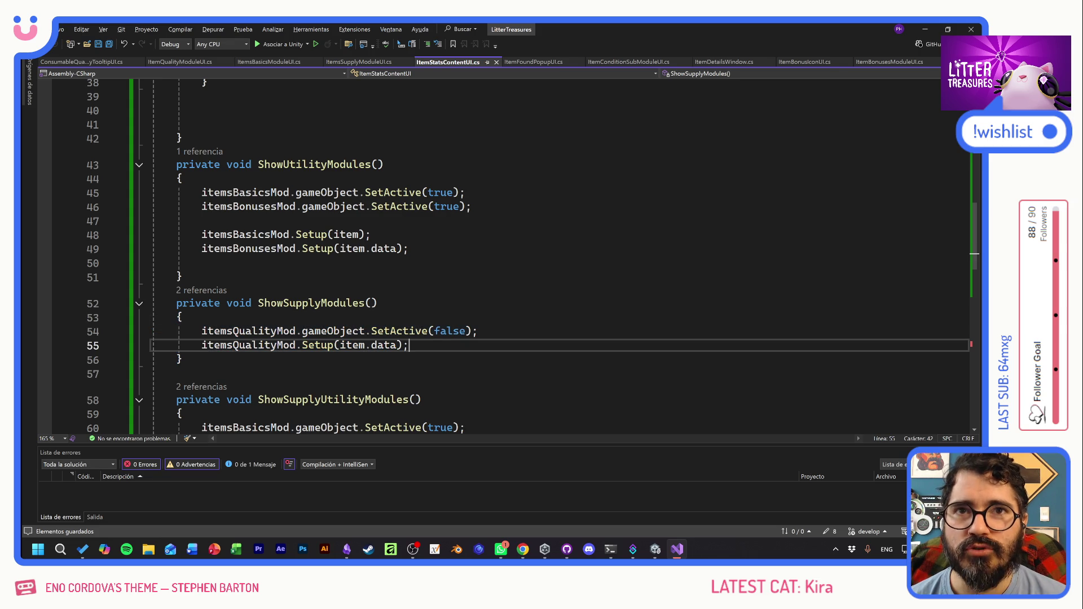
left_click(182, 359)
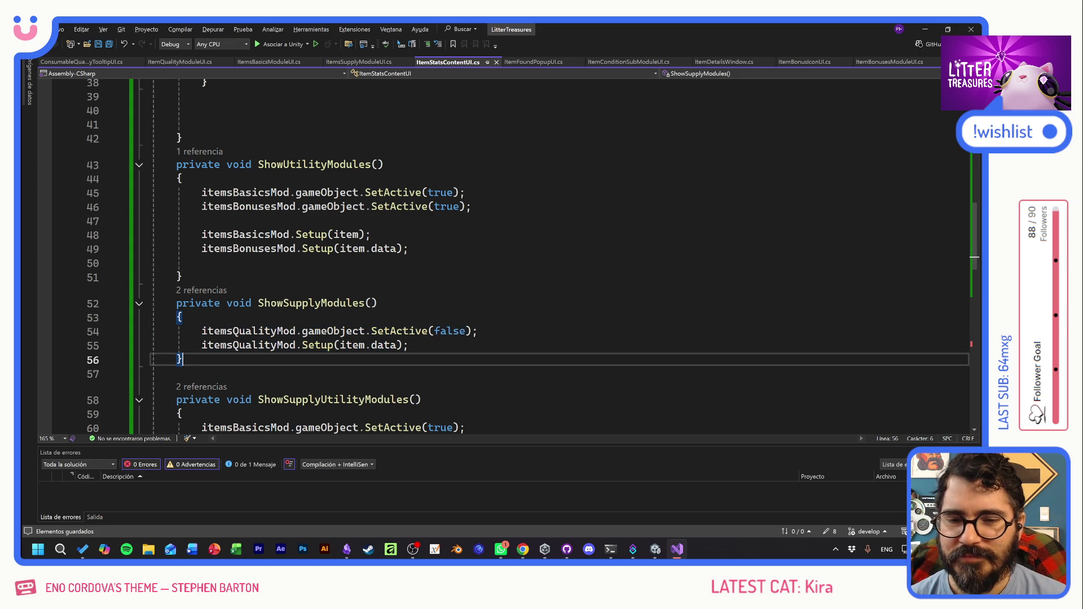
scroll(507, 254, "up", 10)
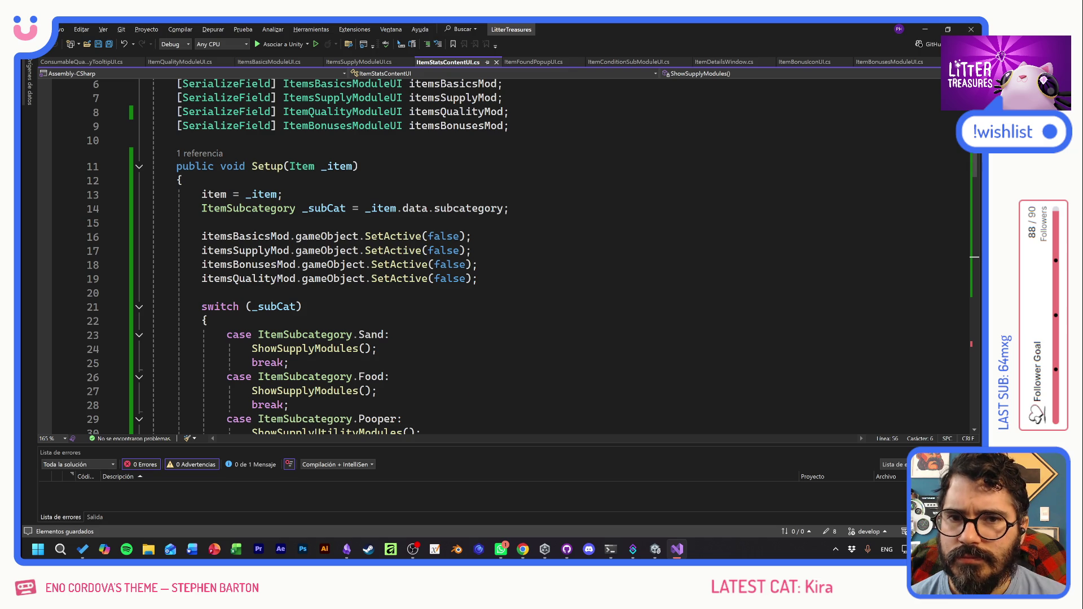
key("alt+Tab")
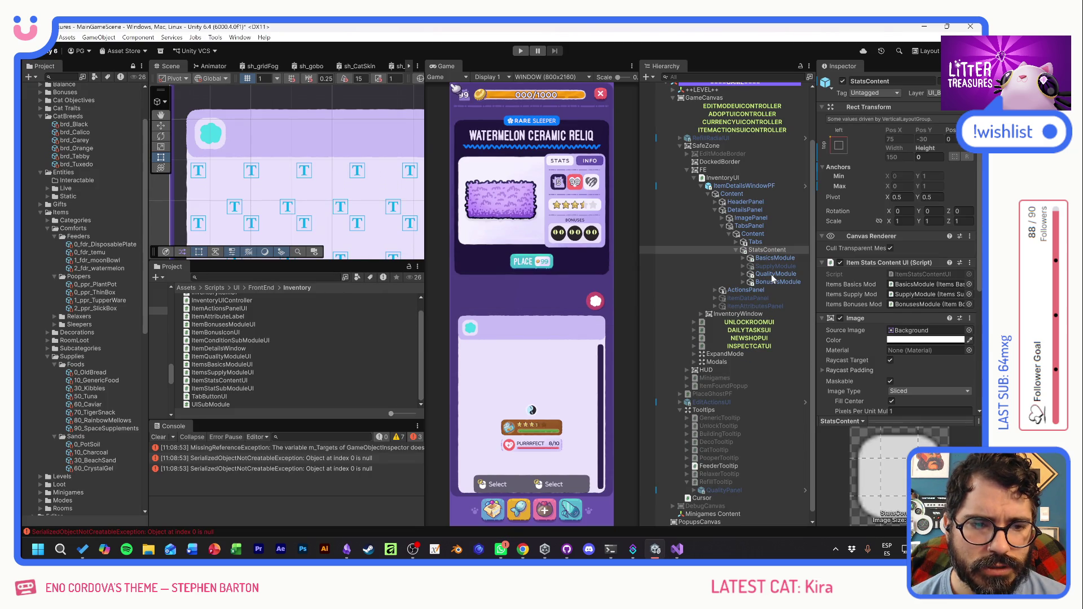
- Fill QualityModule's Stars list with Star0–Star4 from SupplyCapacity > Stars
left_click(772, 275)
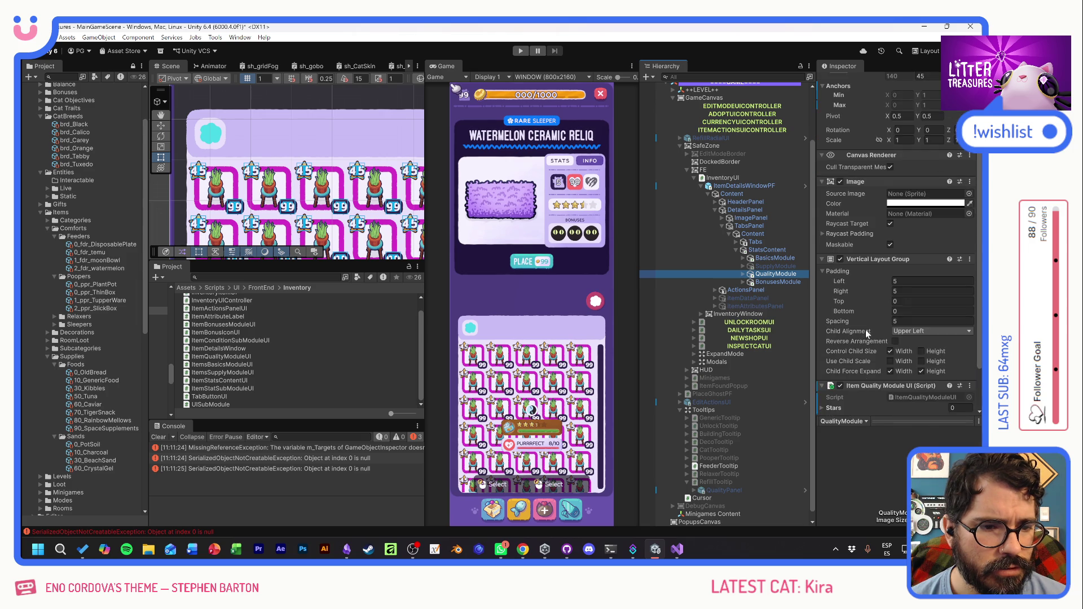
scroll(868, 333, "down", 3)
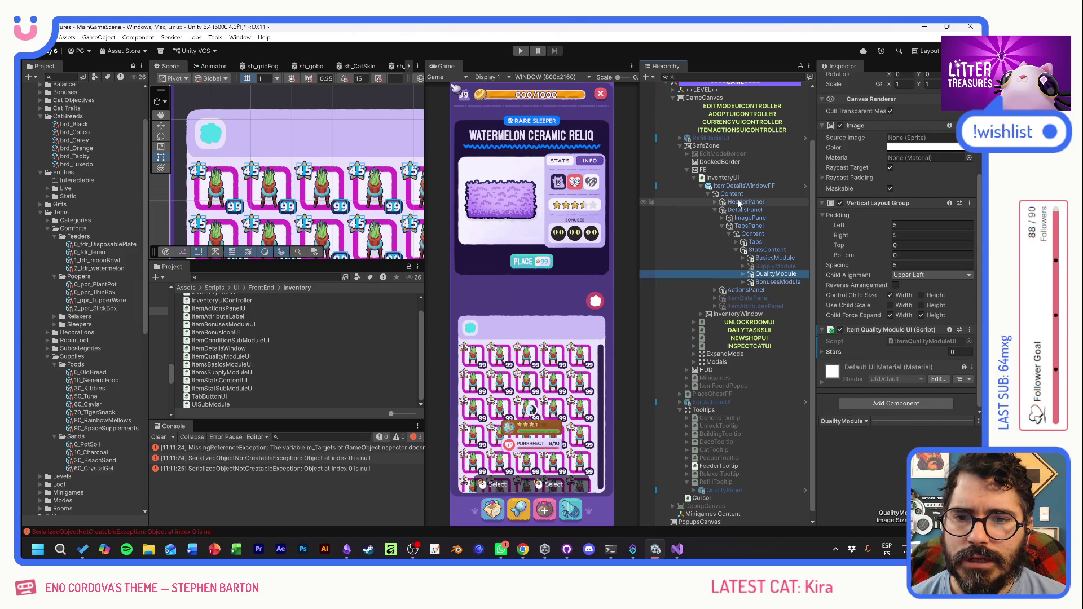
left_click(831, 352)
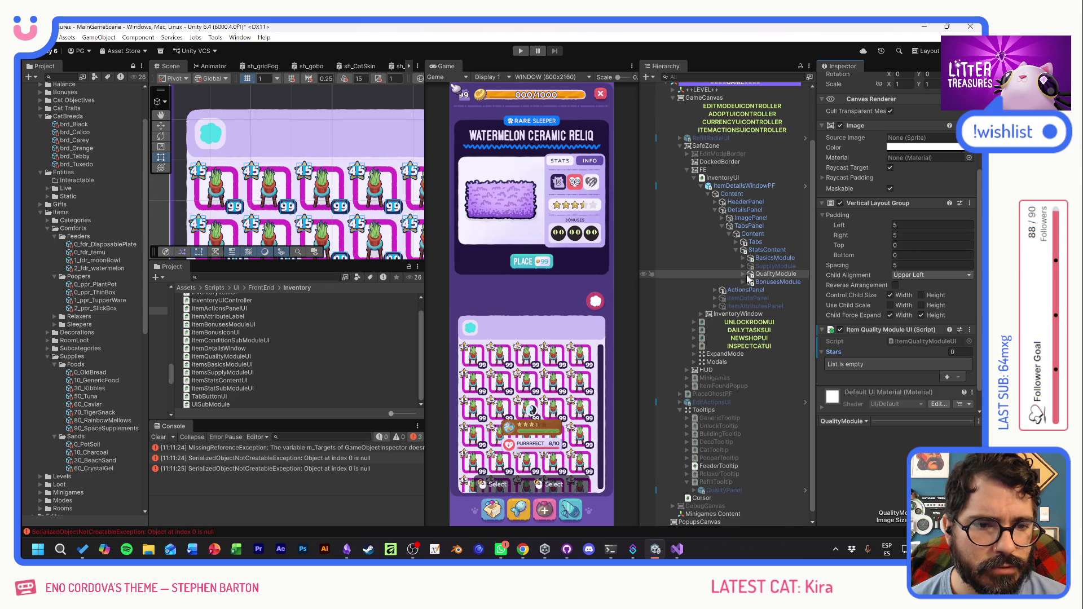
left_click(744, 274)
left_click(750, 290)
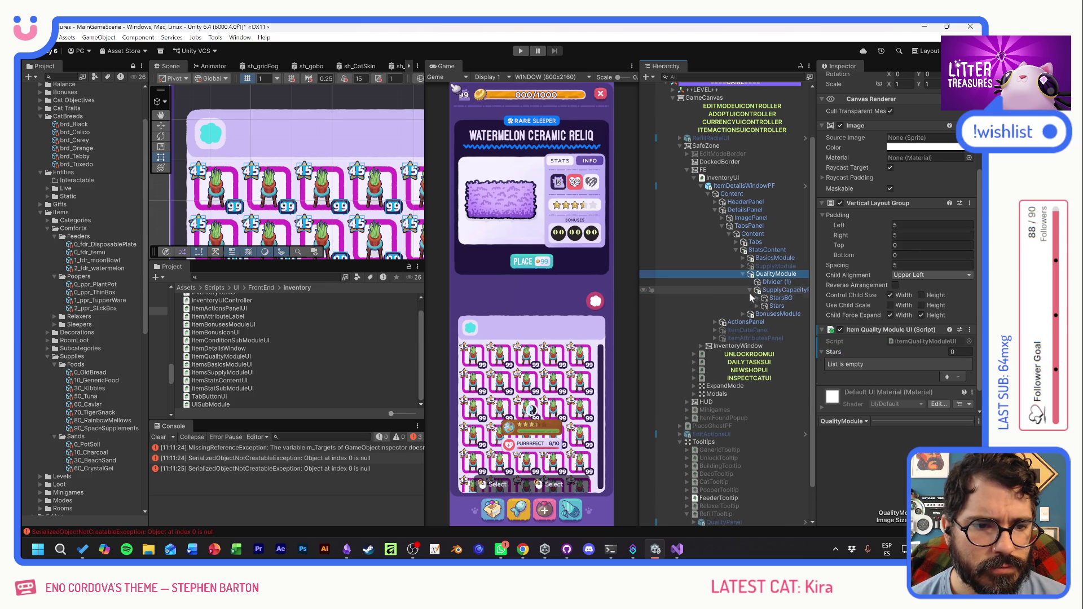
left_click(757, 306)
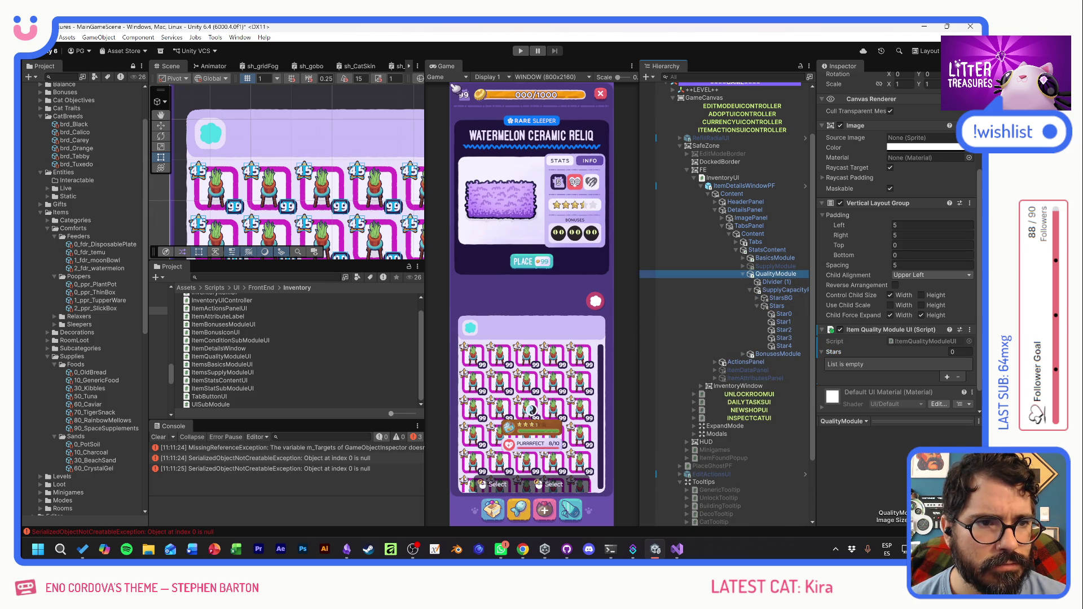
left_click(783, 314)
left_click(789, 346, "shift")
left_click_drag(784, 322, 831, 358)
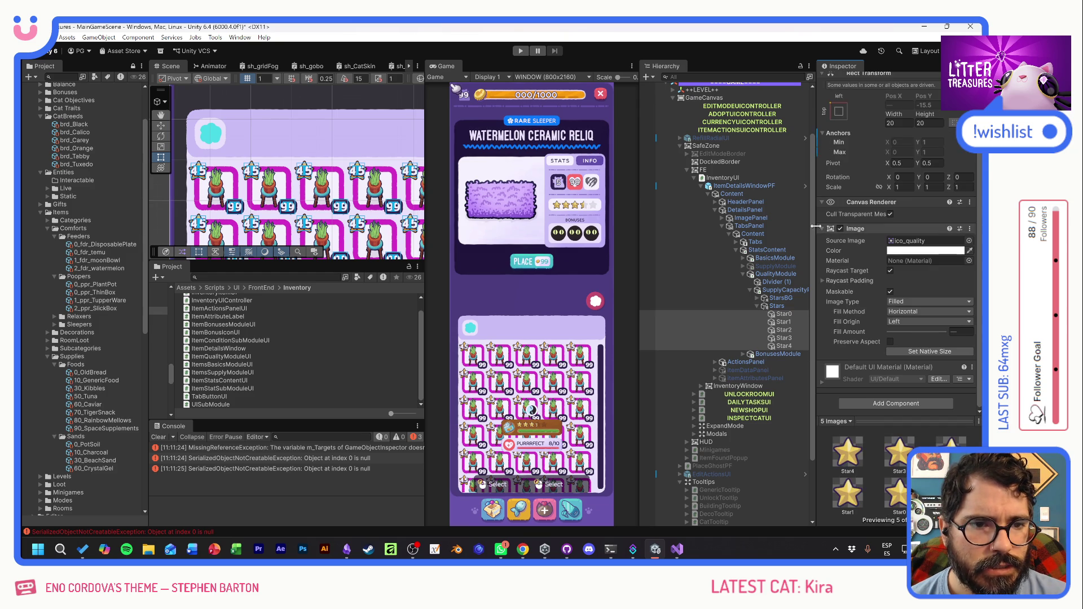
- Review ItemDetailsWindowPF's overrides and open the prefab in Prefab Mode
left_click(743, 186)
scroll(862, 124, "up", 2)
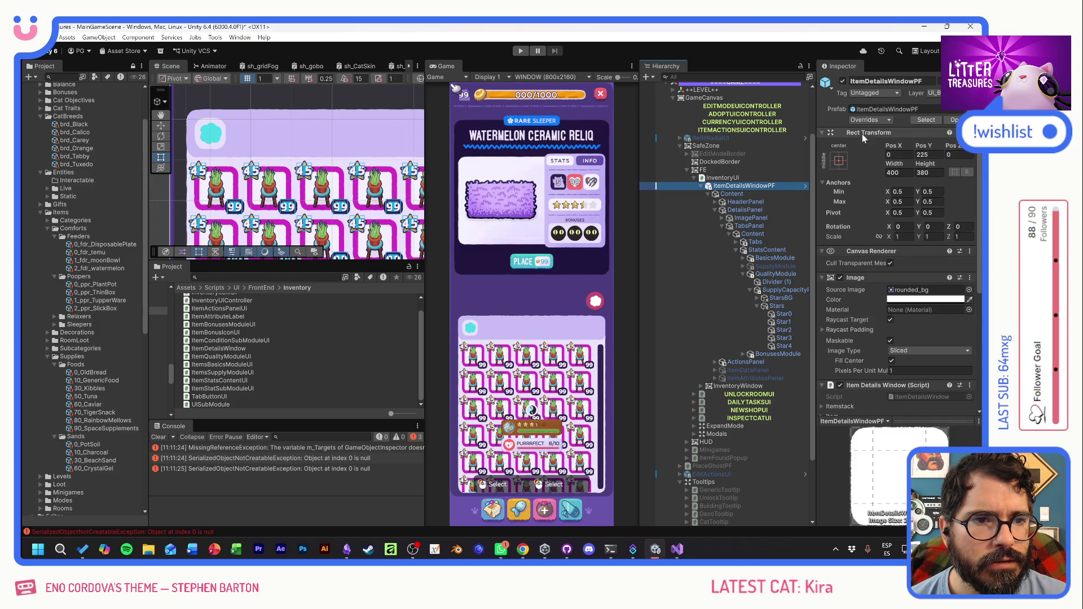
left_click(868, 119)
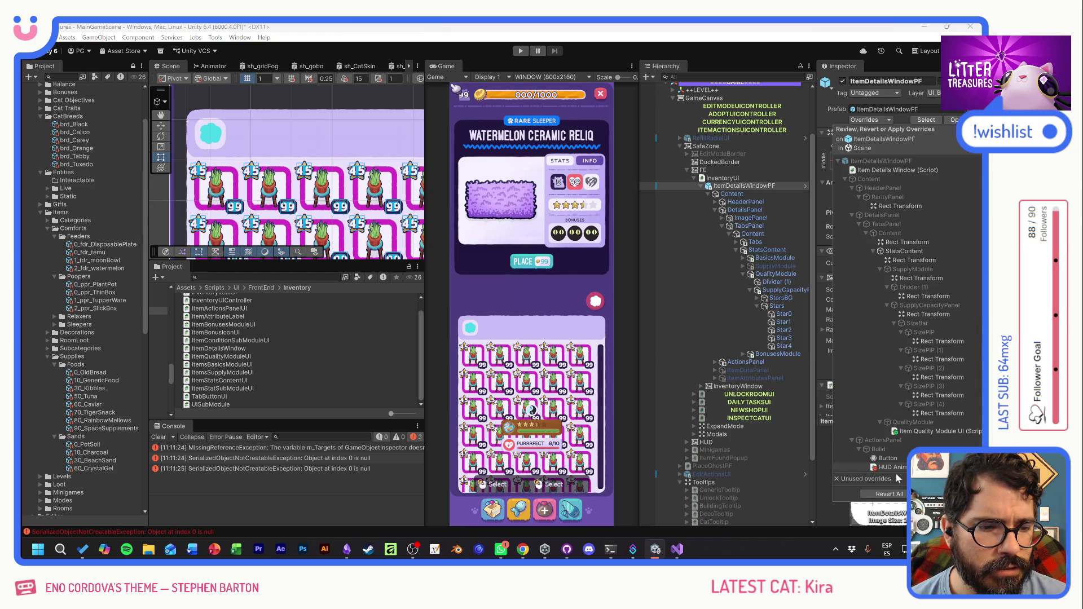
left_click(838, 448)
left_click(806, 185)
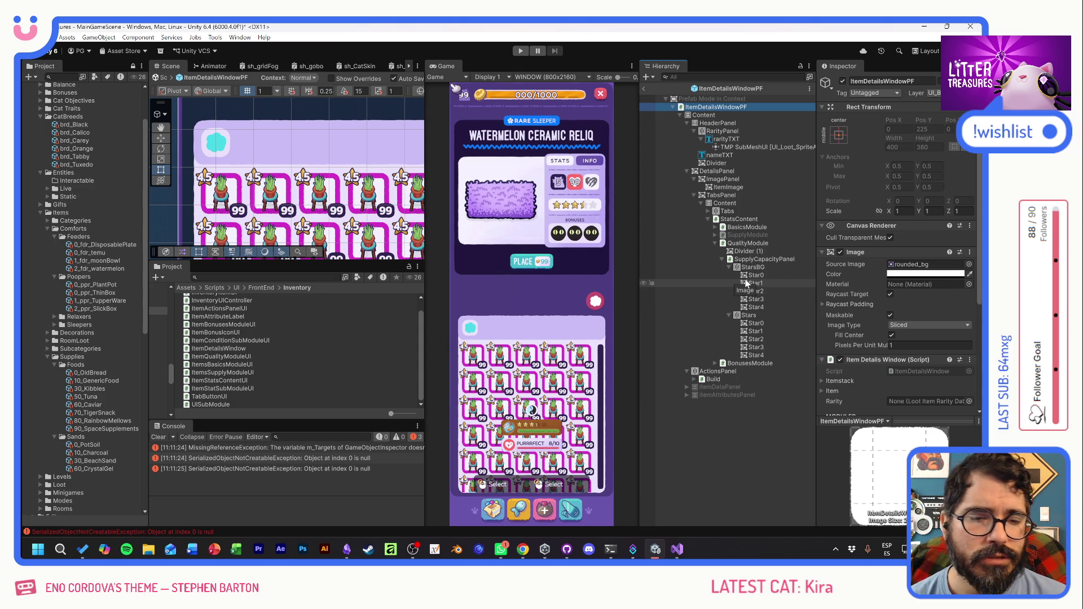
left_click(729, 267)
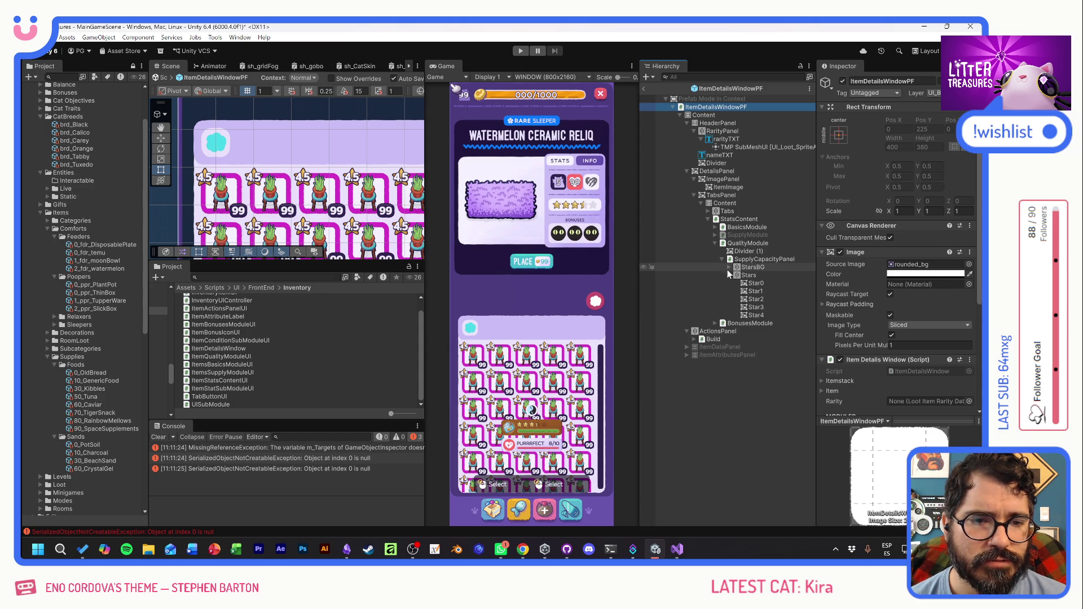
left_click(729, 275)
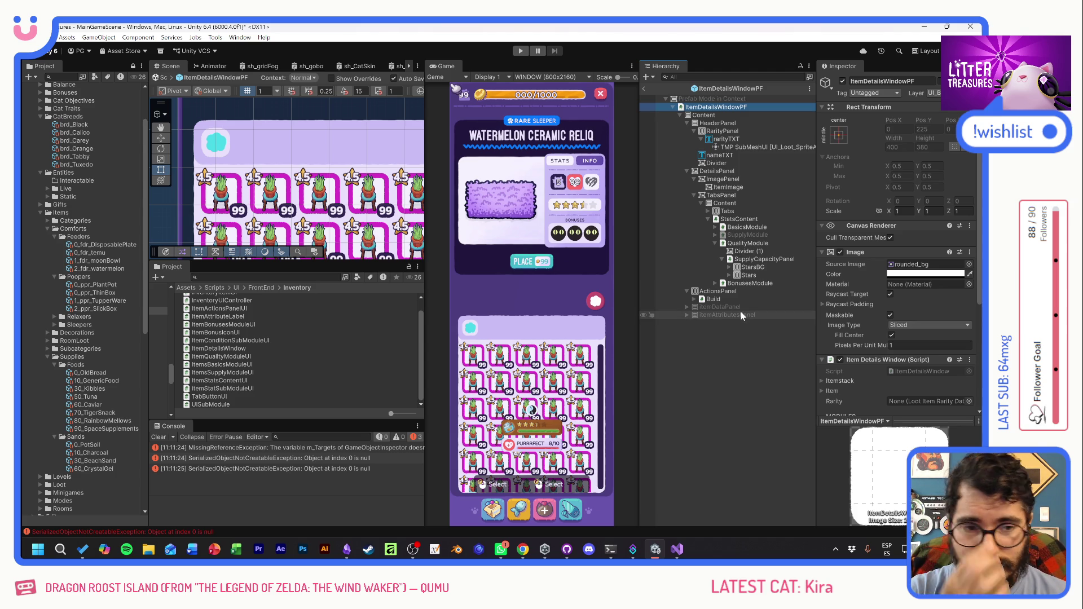
- Assign QualityModule to StatsContent's Items Quality Mod field and start Play mode
left_click(742, 218)
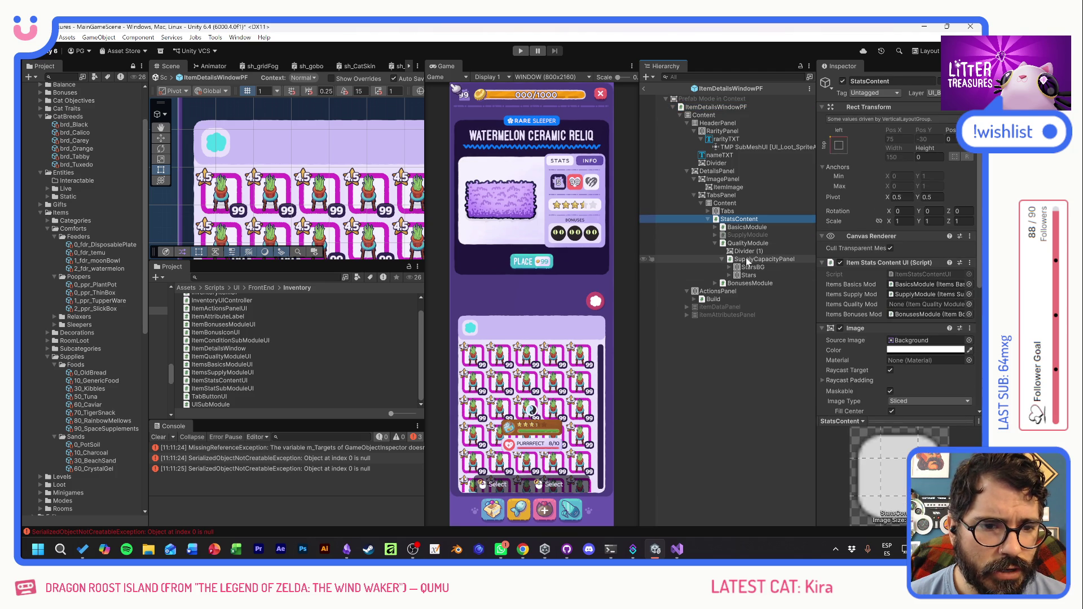
left_click_drag(746, 243, 919, 304)
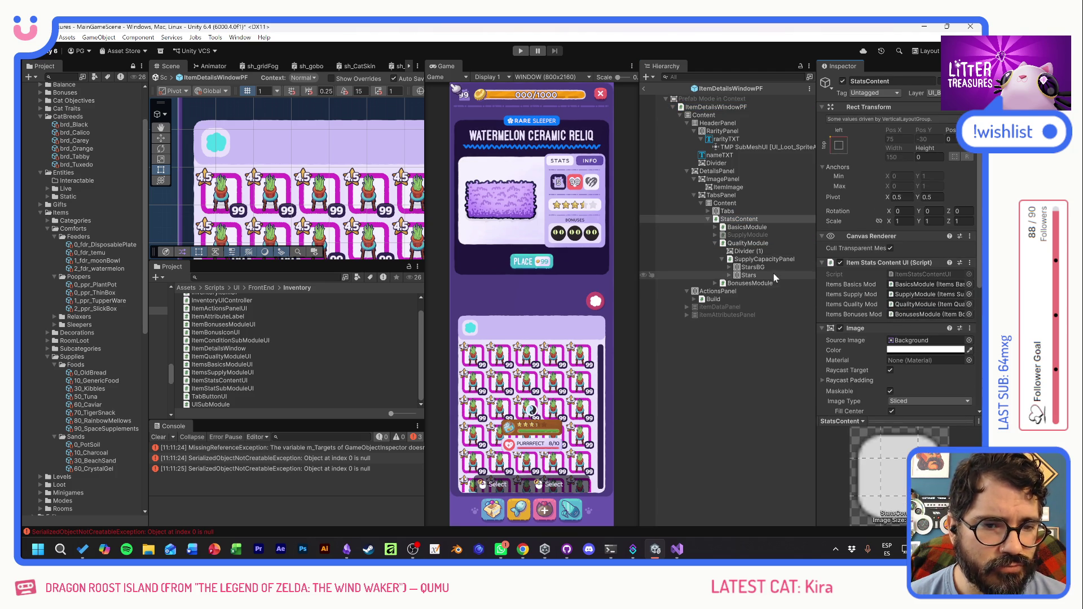
left_click(526, 51)
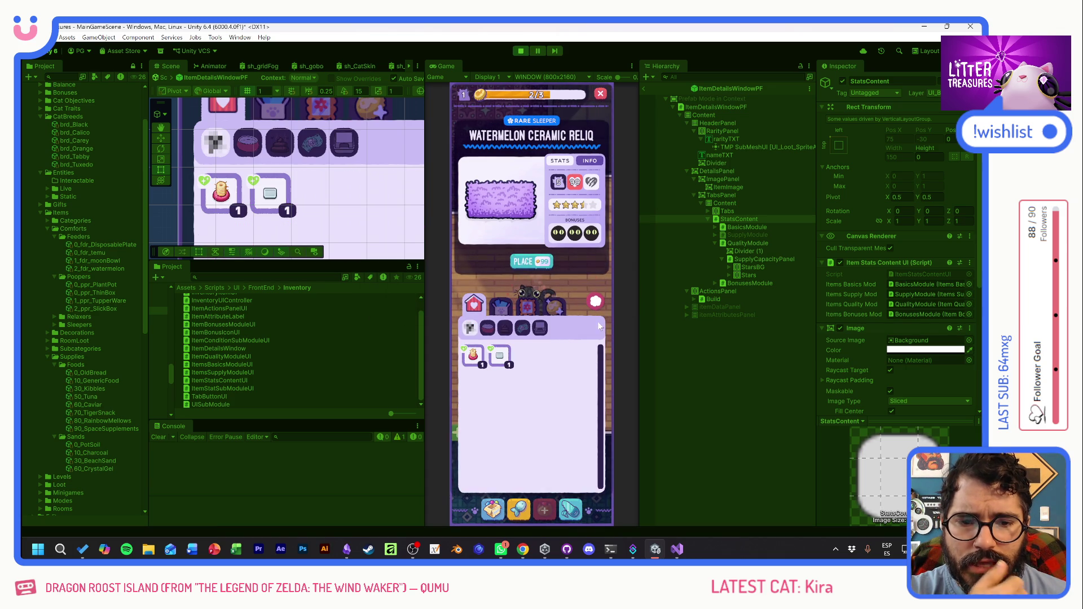
- Open the in-game inventory and check the Old Bread, Scratch Pole and Thin Sand Box details
left_click(486, 515)
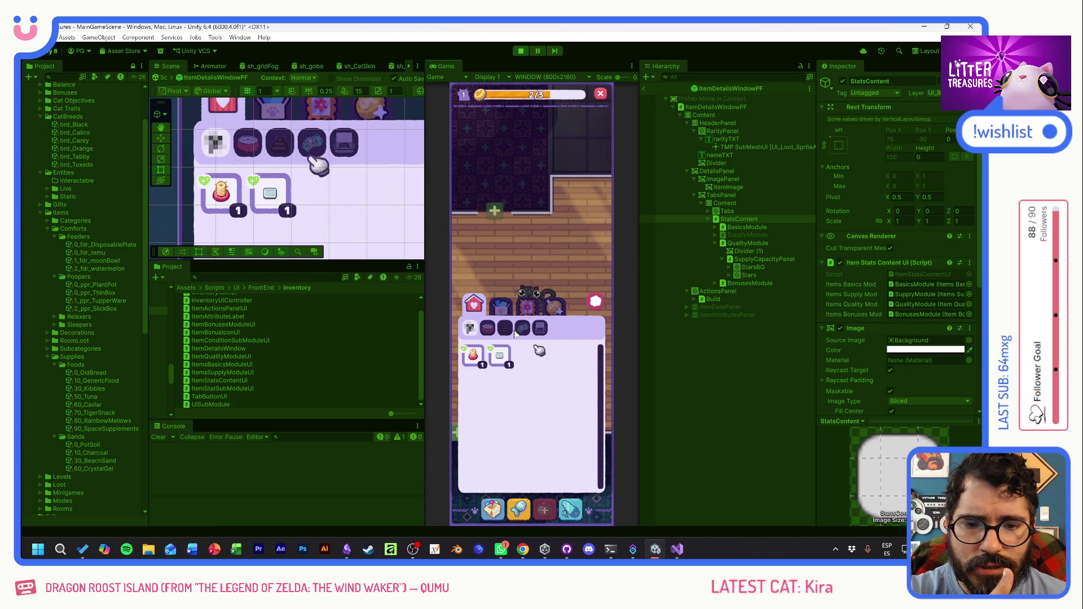
left_click(506, 360)
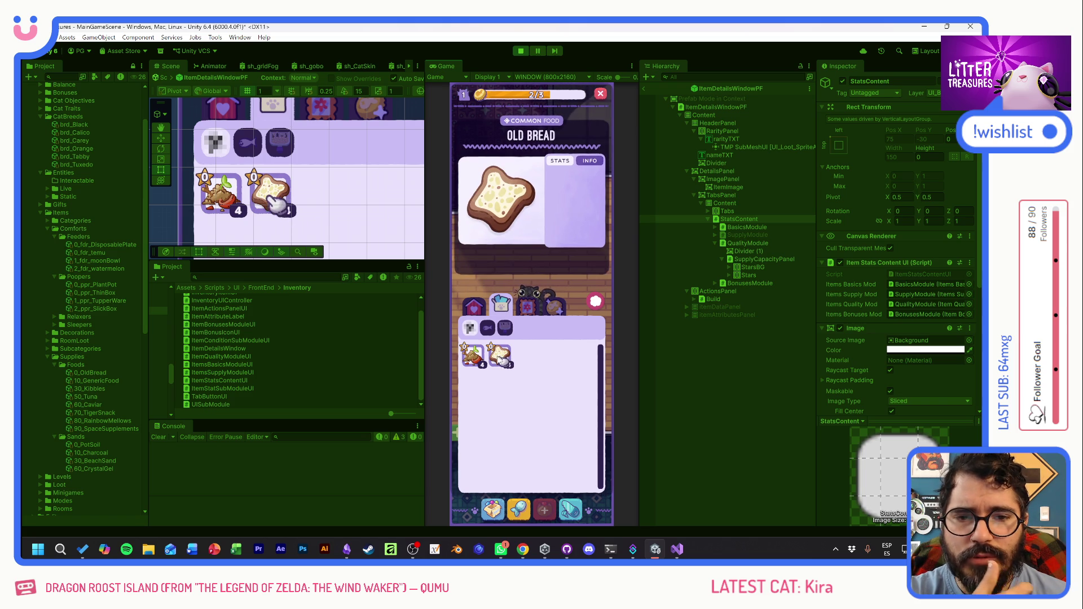
left_click(472, 355)
left_click(474, 304)
left_click(473, 355)
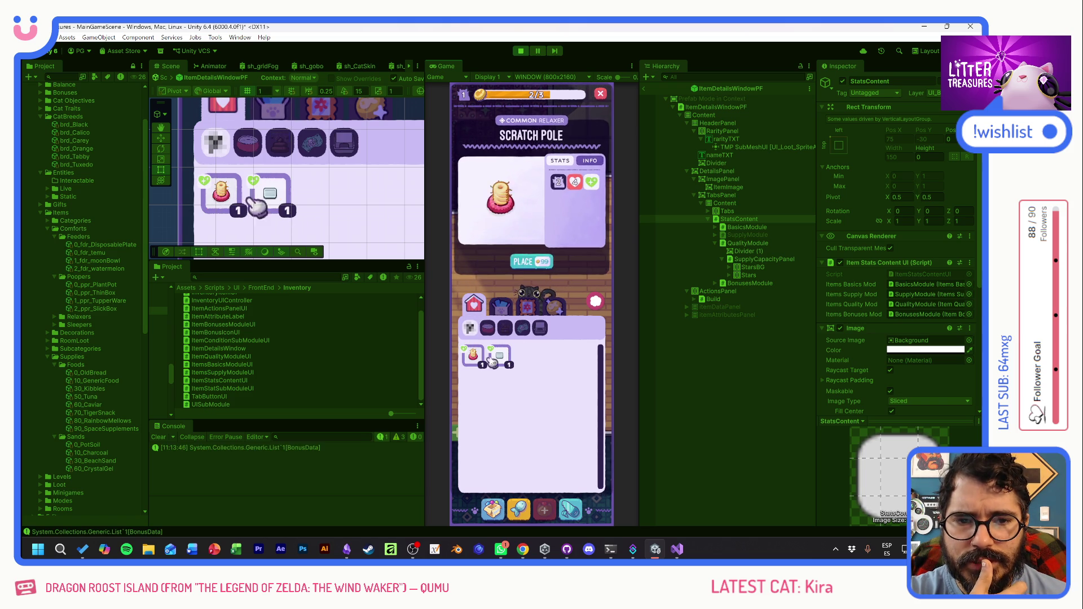
left_click(500, 356)
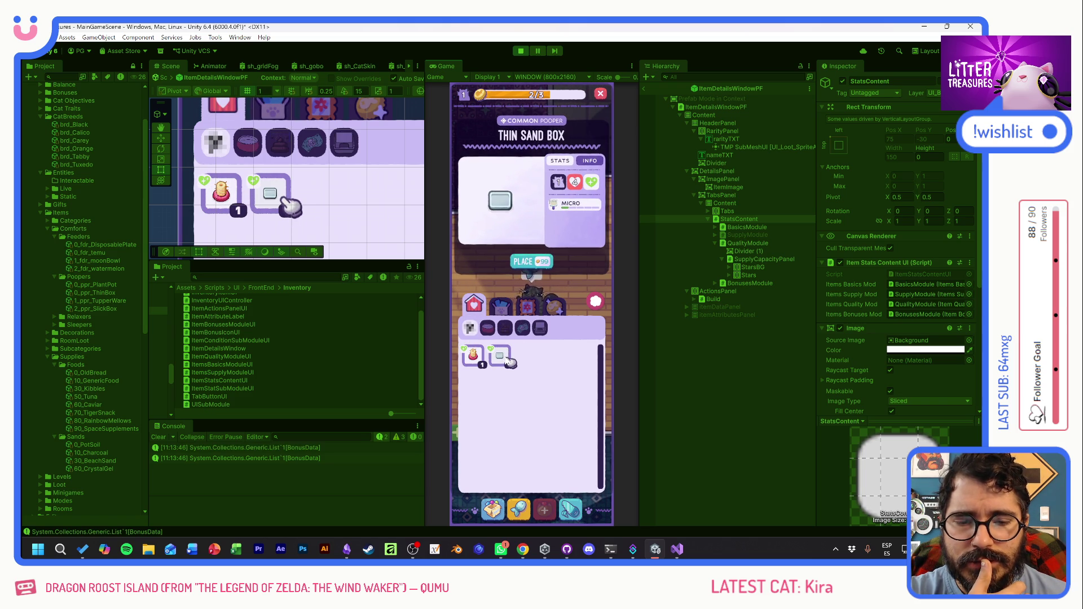
- In the second category, check Old Bread and Pot Soil details, then stop Play mode
left_click(499, 304)
left_click(502, 356)
left_click(472, 355)
left_click(500, 355)
left_click(479, 354)
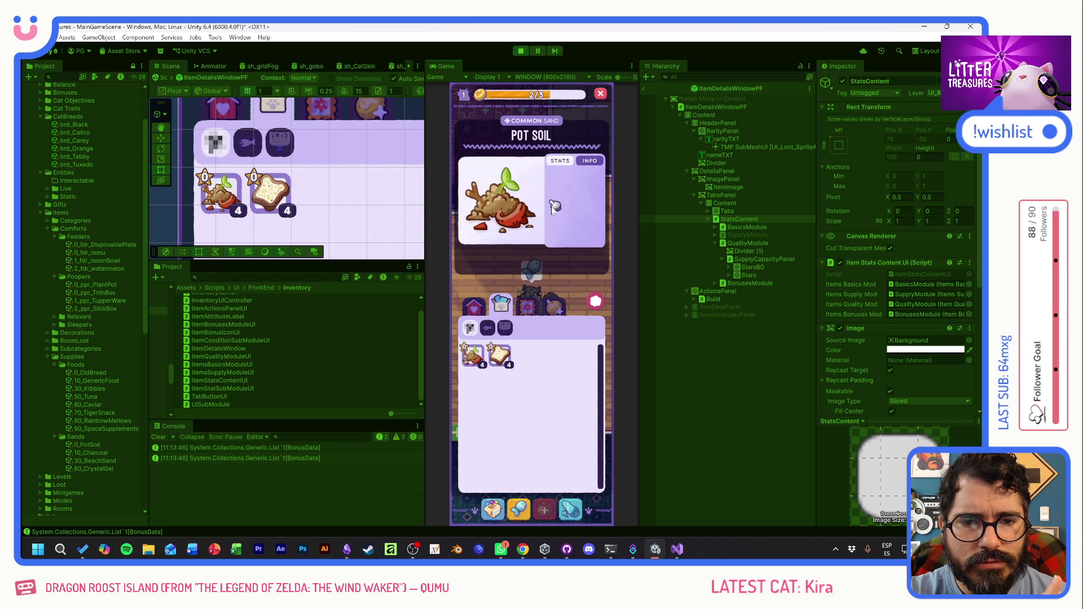
left_click(517, 54)
key("alt+Tab")
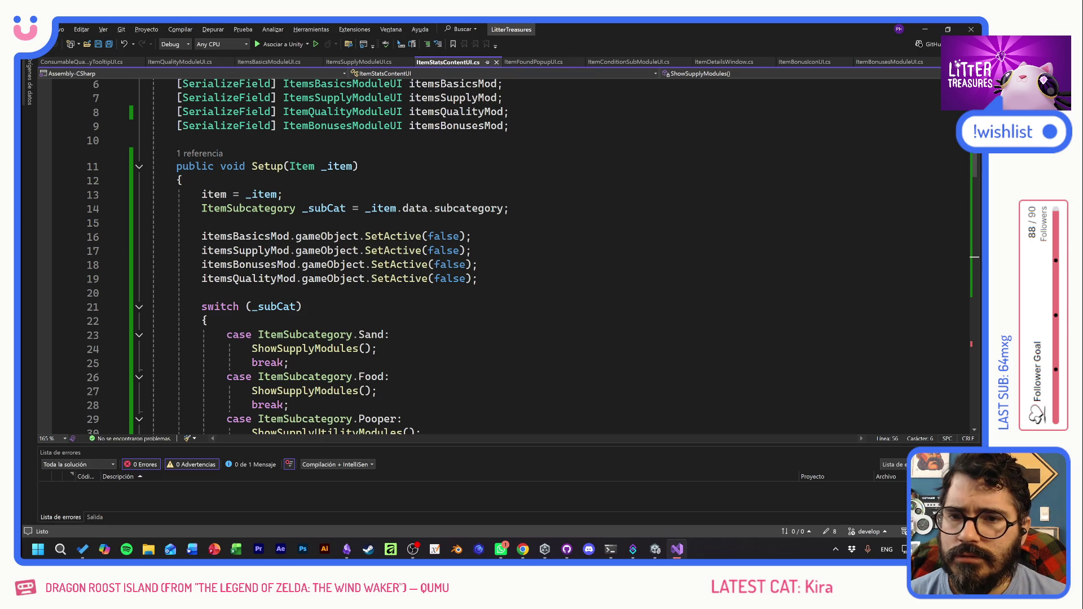
- Change itemsQualityMod's SetActive(false) to SetActive(true) in ShowSupplyModules and save ItemStatsContentUI.cs
left_click(183, 180)
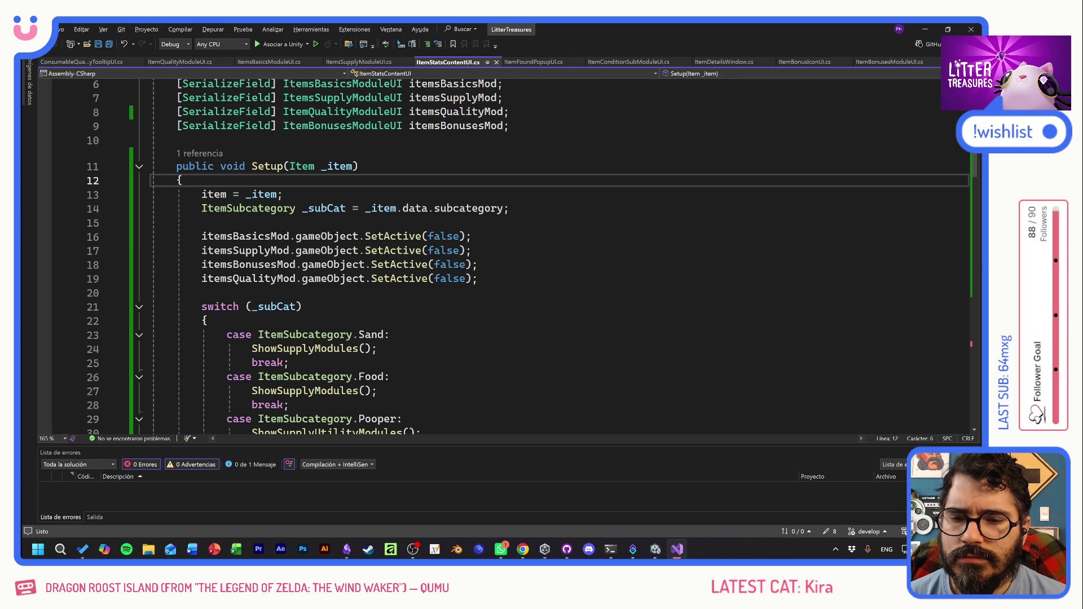
scroll(395, 253, "down", 4)
mouse_move(390, 166)
left_mouse_down()
mouse_move(287, 194)
mouse_move(391, 208)
left_mouse_up()
left_click(346, 222)
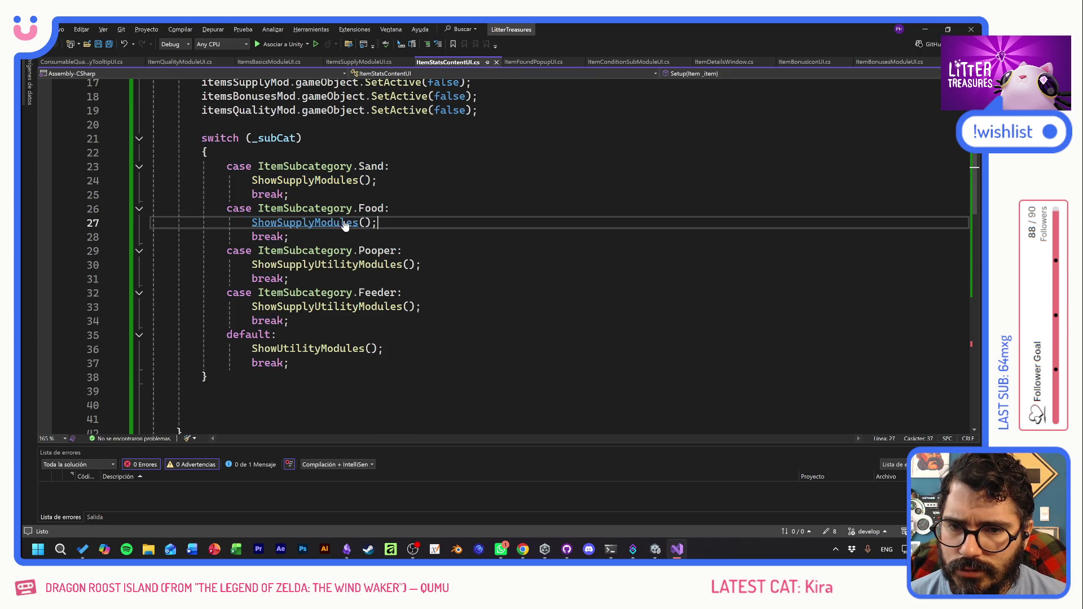
left_click(345, 222, "ctrl")
left_click(412, 298)
double_click(449, 283)
type("true")
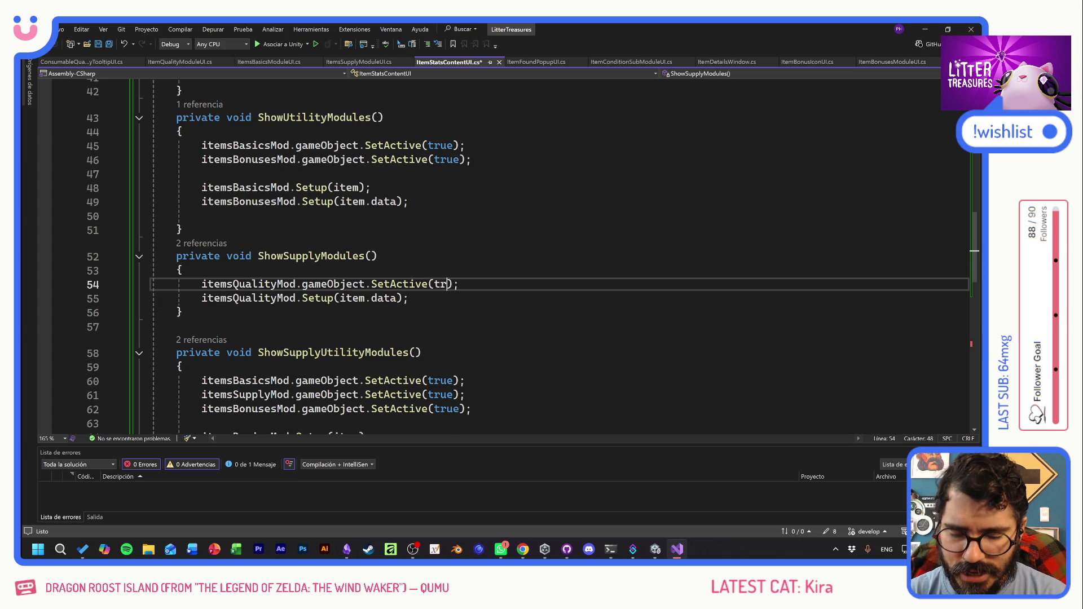
key("ctrl+s")
key("alt+Tab")
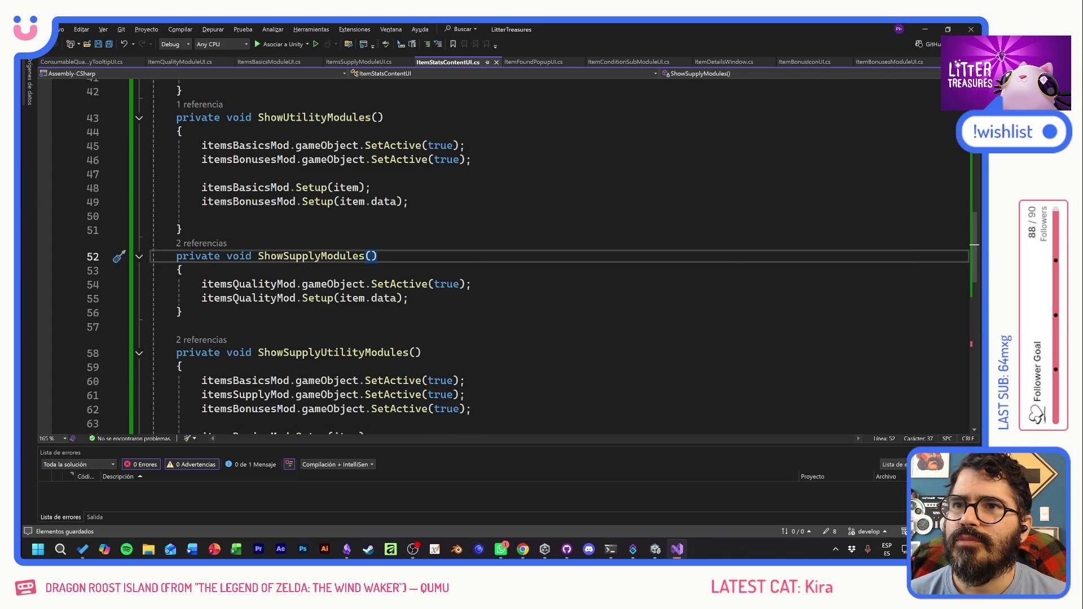
key("alt+Tab")
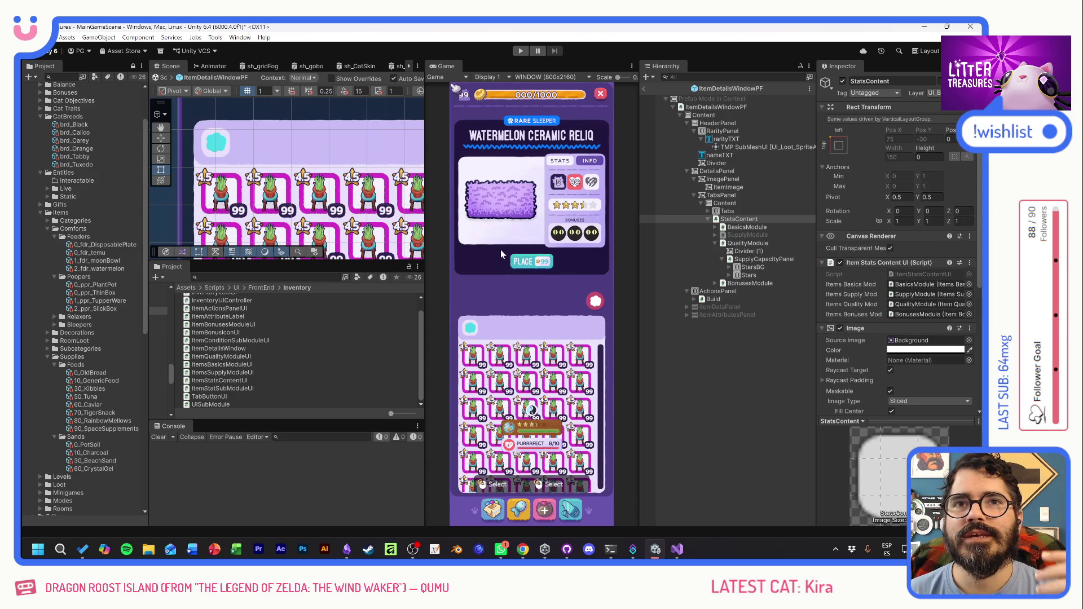
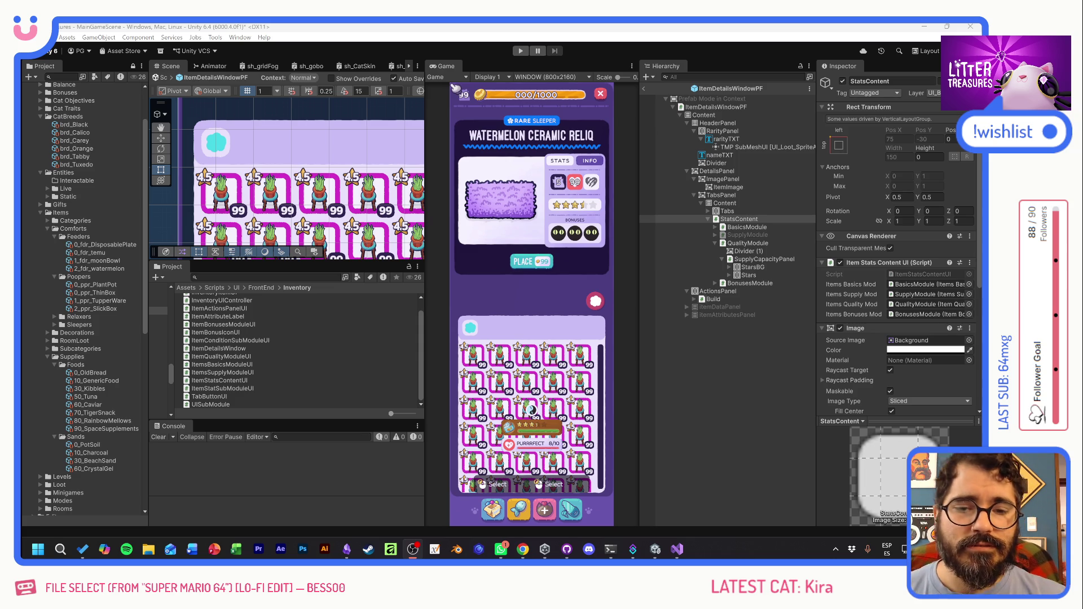
- Bring the Unity editor to the front and start the game in Play mode
left_click(359, 37)
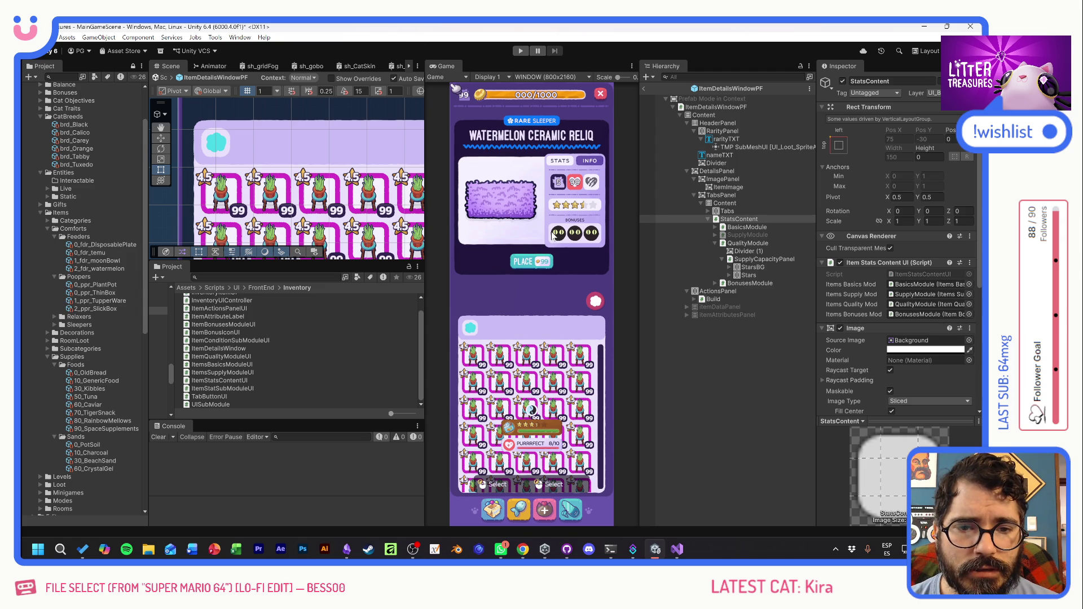
left_click(521, 50)
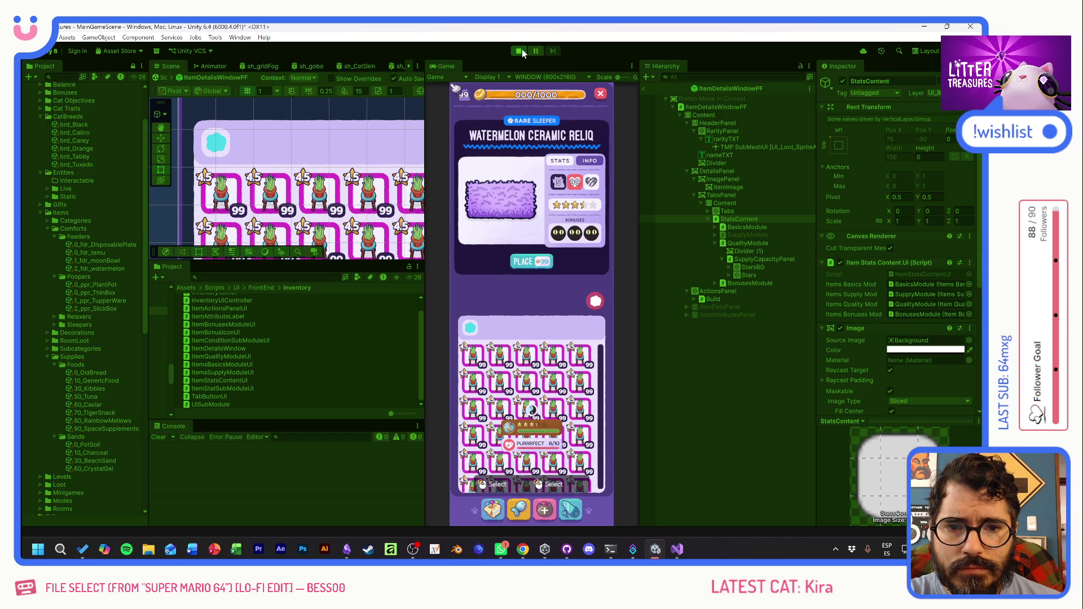
left_click(583, 269)
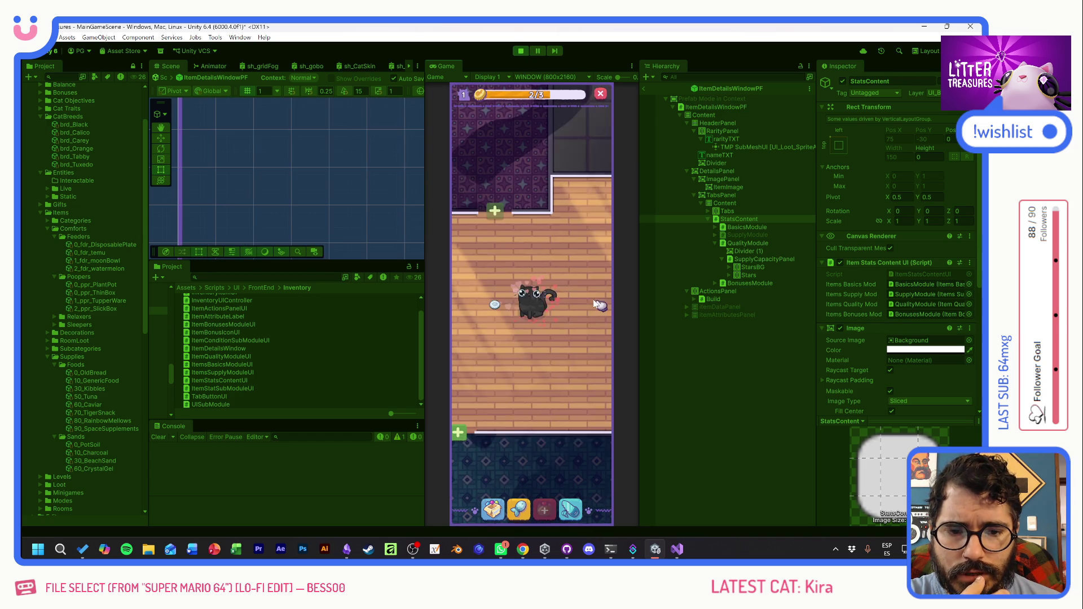
left_click(492, 509)
left_click(475, 355)
left_click(499, 356)
left_click(501, 308)
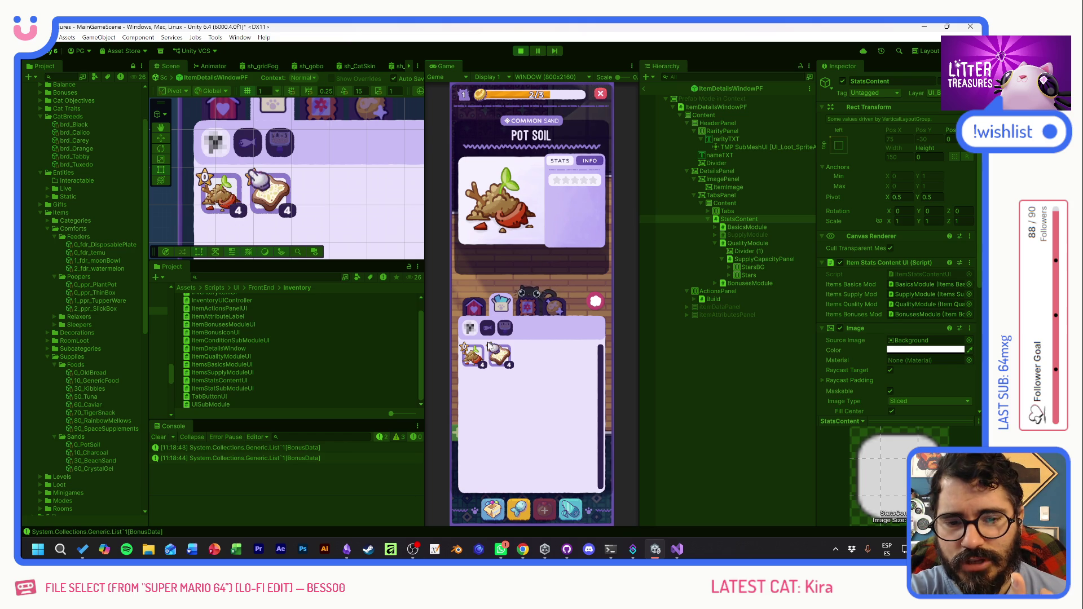
left_click(500, 356)
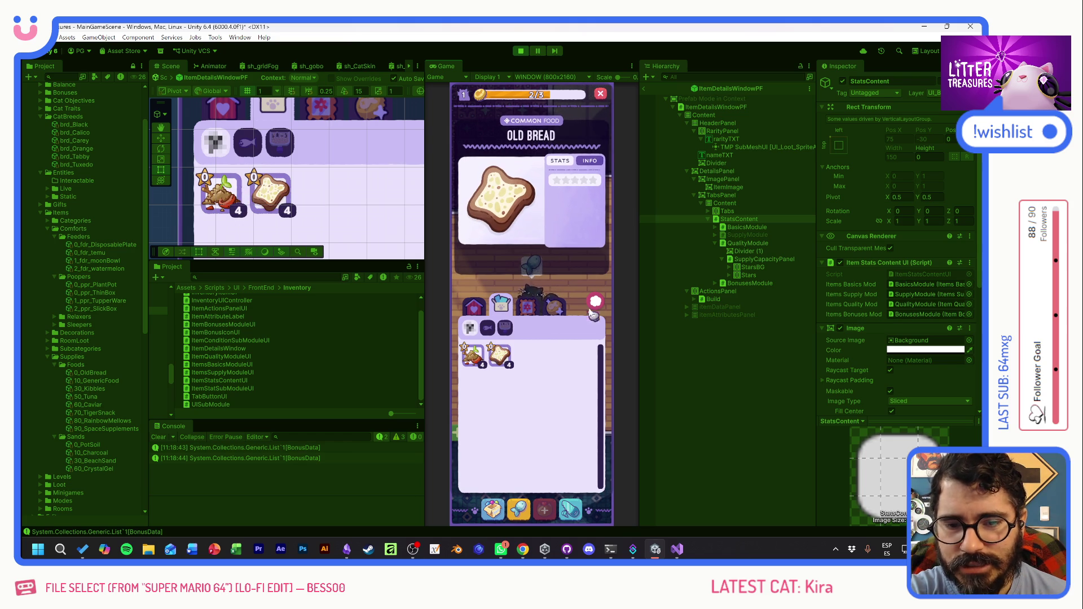
left_click(595, 300)
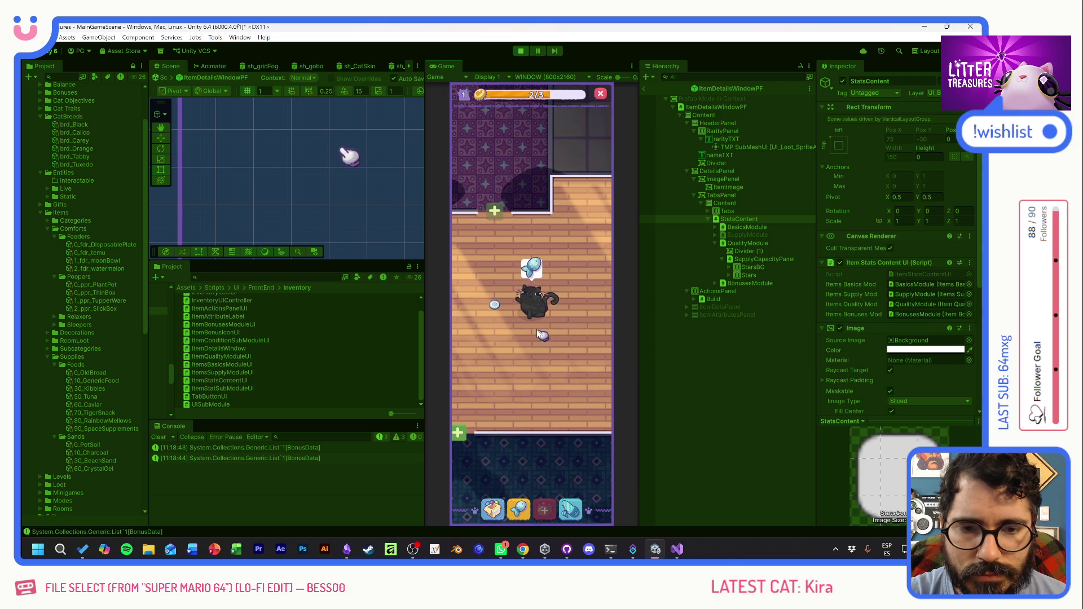
left_click(493, 509)
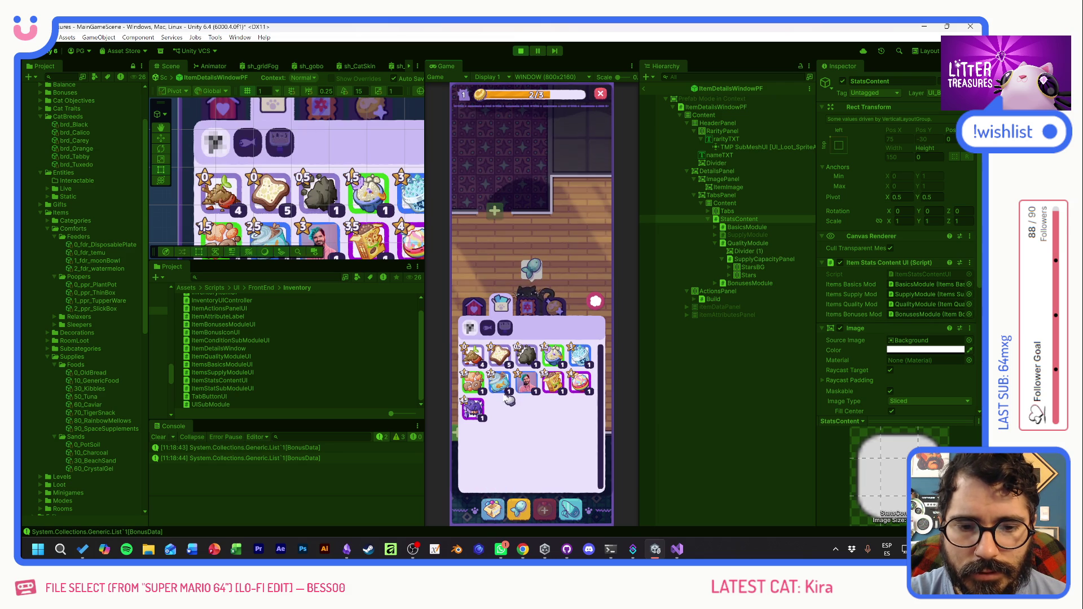
- Preview each Supplies item's details, from Pot Soil and Old Bread through Rainbow Mellows and Sushi
left_click(474, 358)
left_click(498, 361)
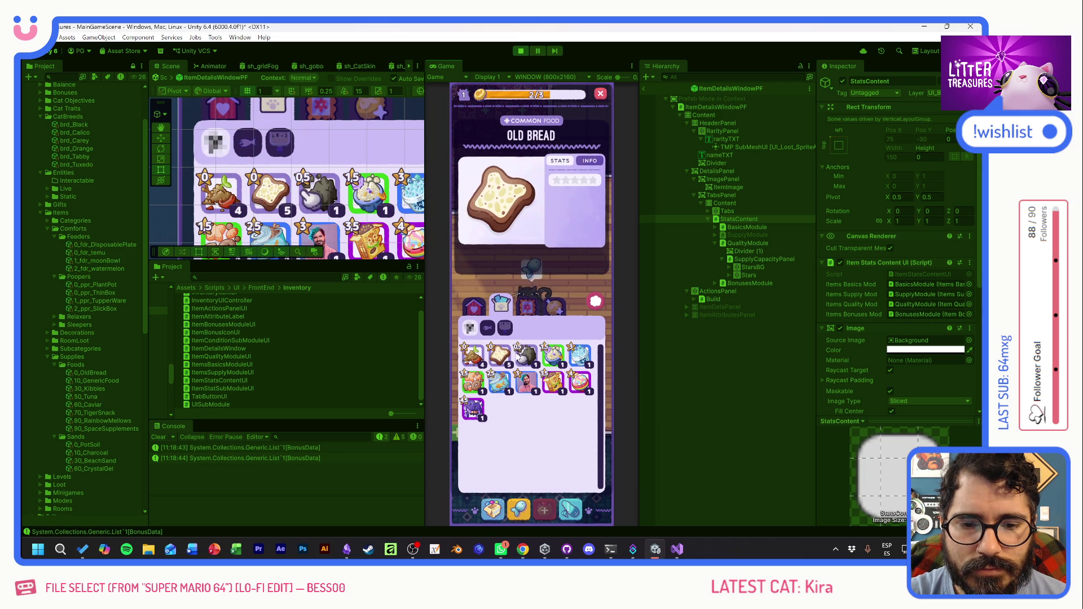
left_click(527, 355)
left_click(554, 355)
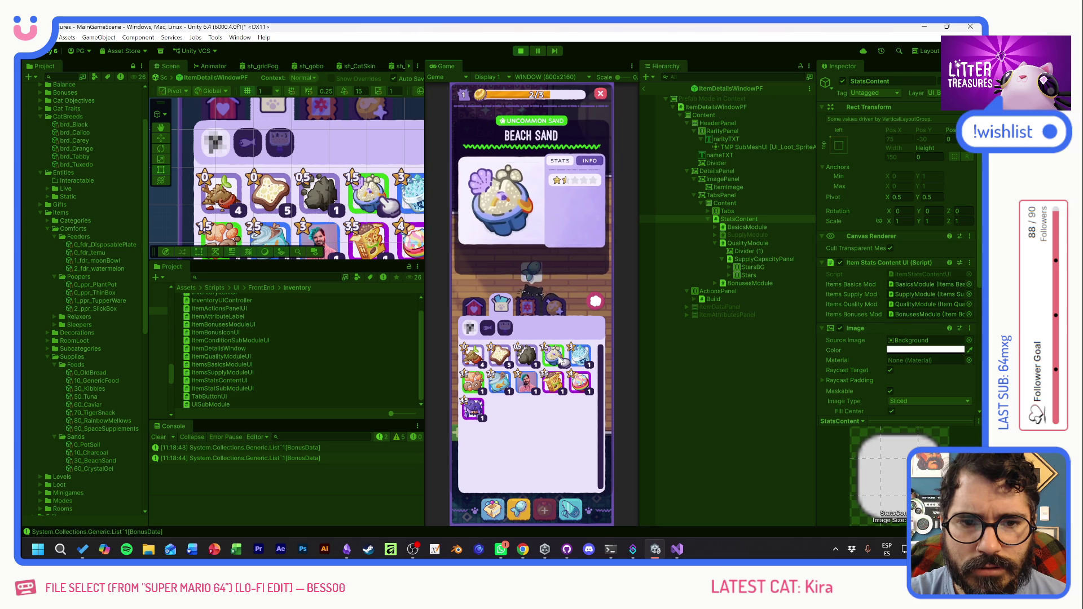
left_click(584, 358)
left_click(473, 382)
left_click(526, 384)
left_click(526, 383)
left_click(553, 383)
left_click(584, 381)
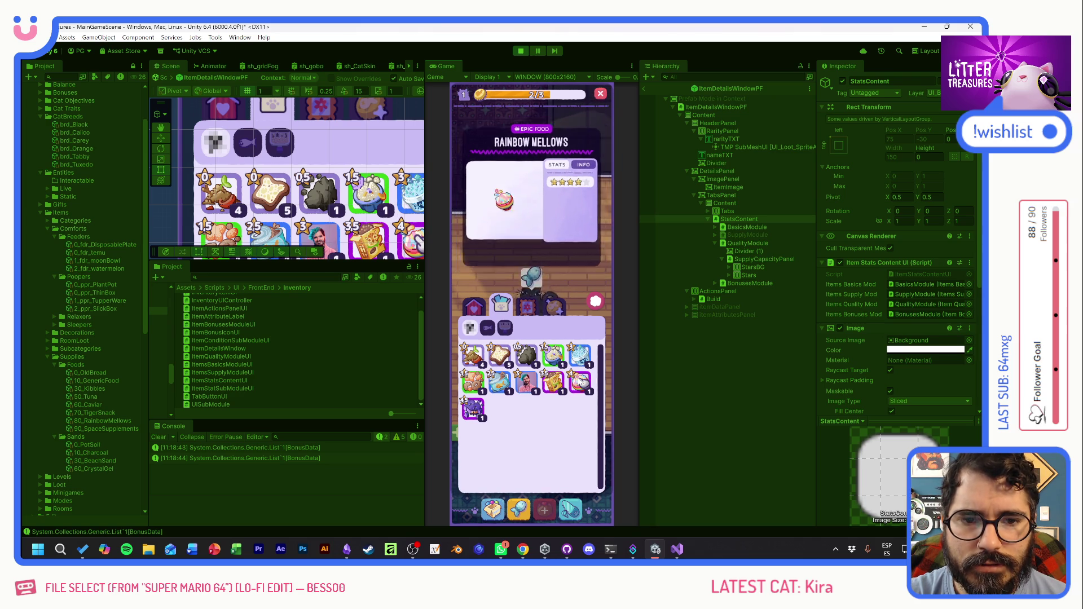
left_click(478, 412)
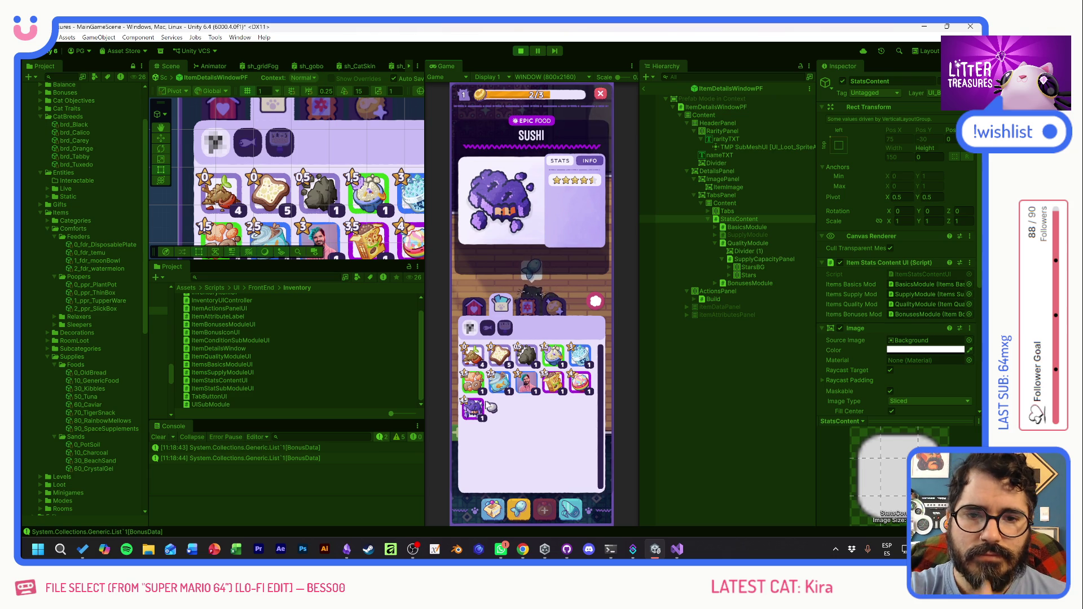
- Recheck Tiger Food, Tuna, Pot Soil, Old Bread, Beach Sand, Crystal Gels, Rainbow Mellows and Sushi details
left_click(553, 383)
left_click(527, 382)
left_click(491, 383)
left_click(473, 355)
left_click(499, 356)
left_click(559, 357)
left_click(580, 356)
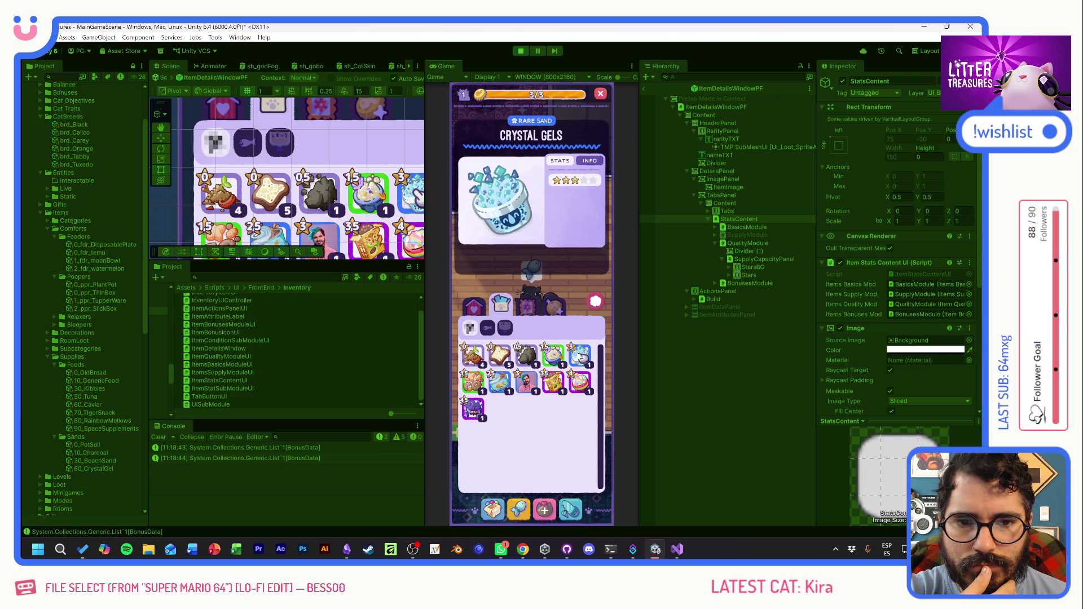
left_click(580, 383)
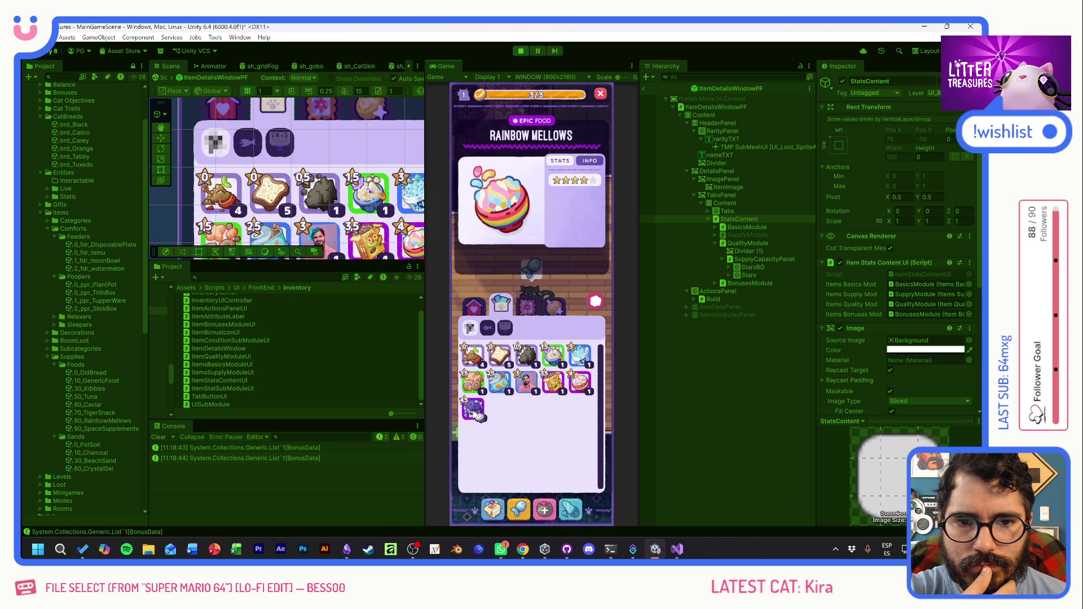
left_click(474, 413)
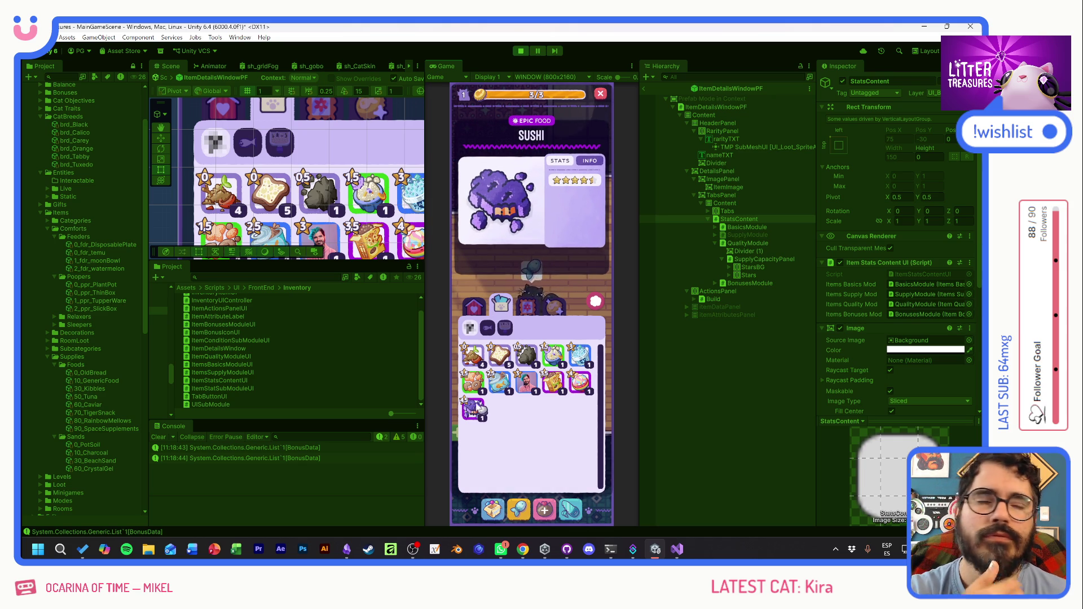
- Cycle again through Caviar, Charcoal, Old Bread, Kitty Kibbles, Tuna, Crystal Gels and Tiger Food details
left_click(526, 382)
left_click(526, 356)
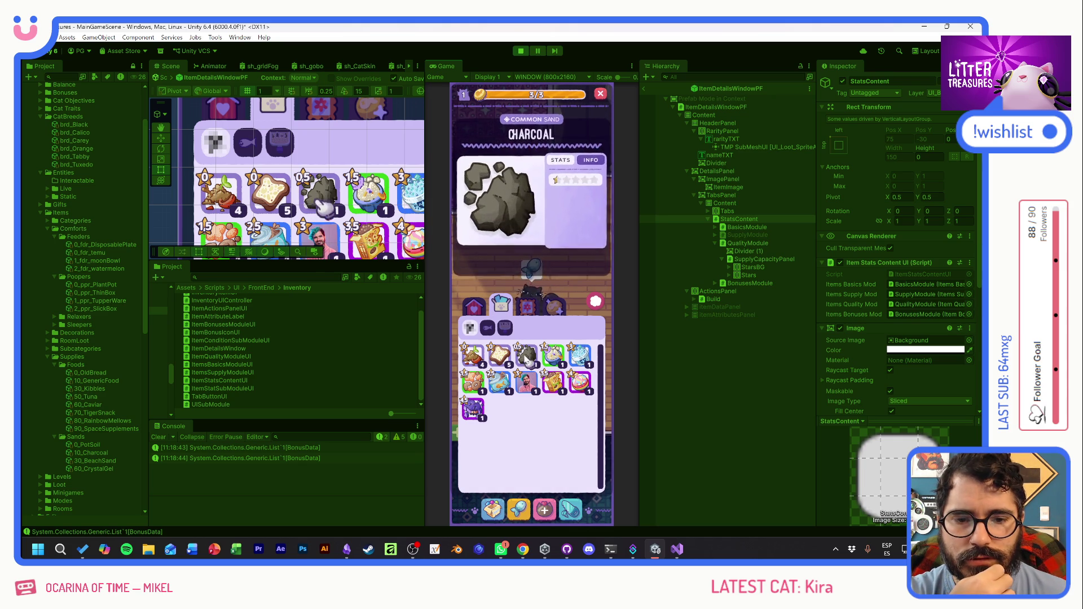
left_click(499, 355)
left_click(473, 382)
left_click(504, 383)
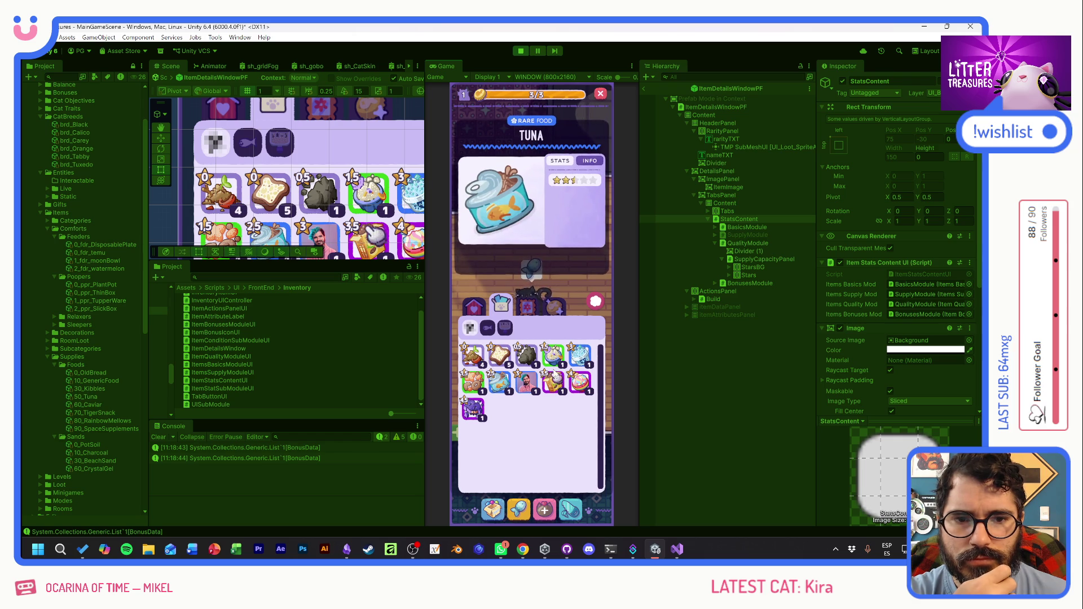
left_click(580, 357)
left_click(556, 361)
left_click(553, 381)
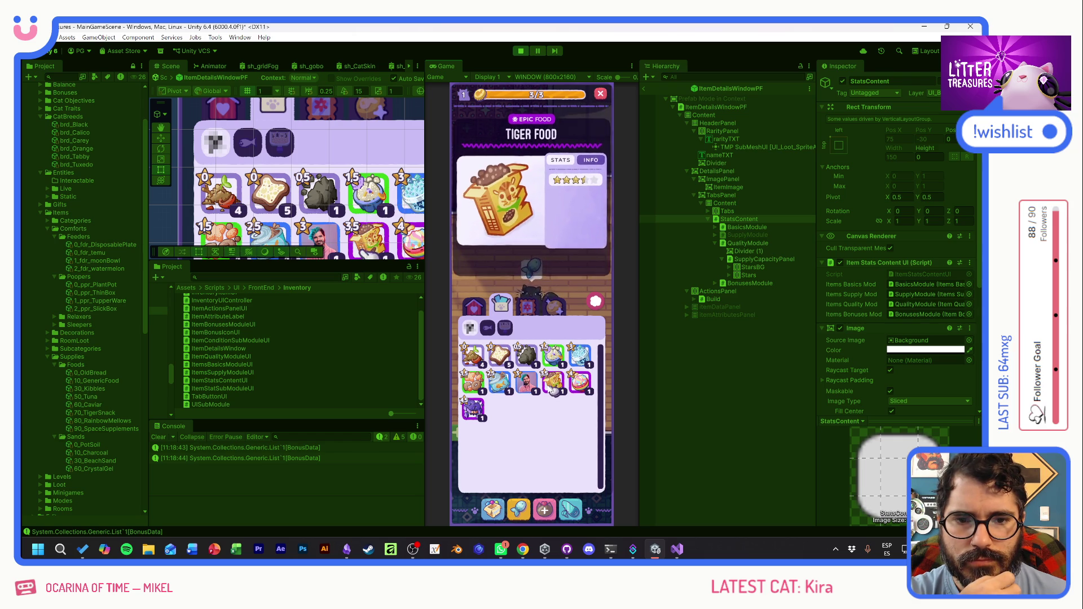
left_click(534, 360)
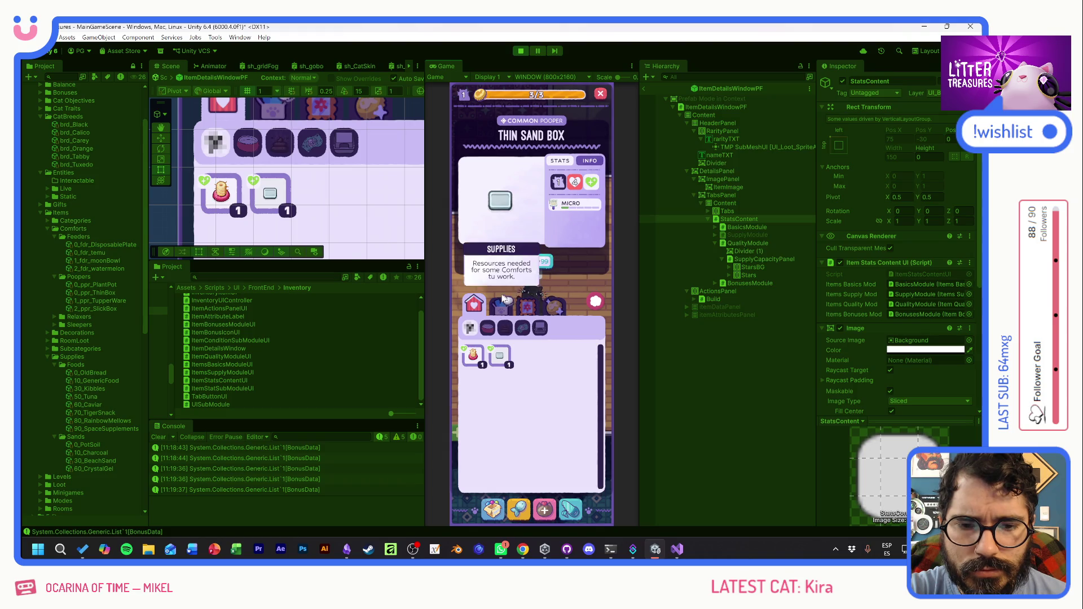
- Check Crystal Gels, view Lengua de Suegra in another category, then return to Supplies' Caviar
left_click(579, 357)
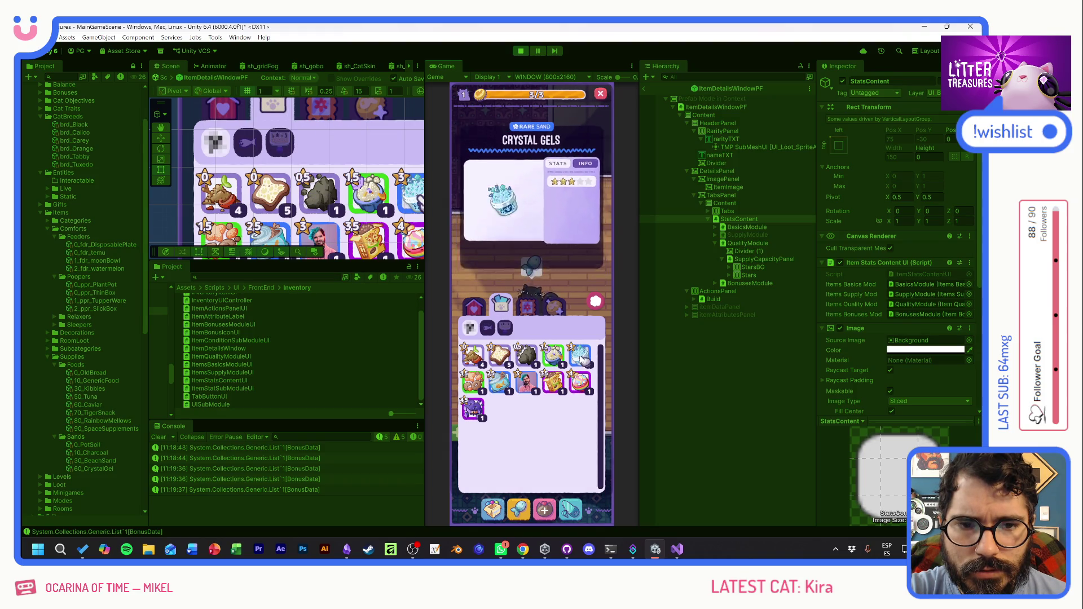
left_click(527, 305)
left_click(527, 356)
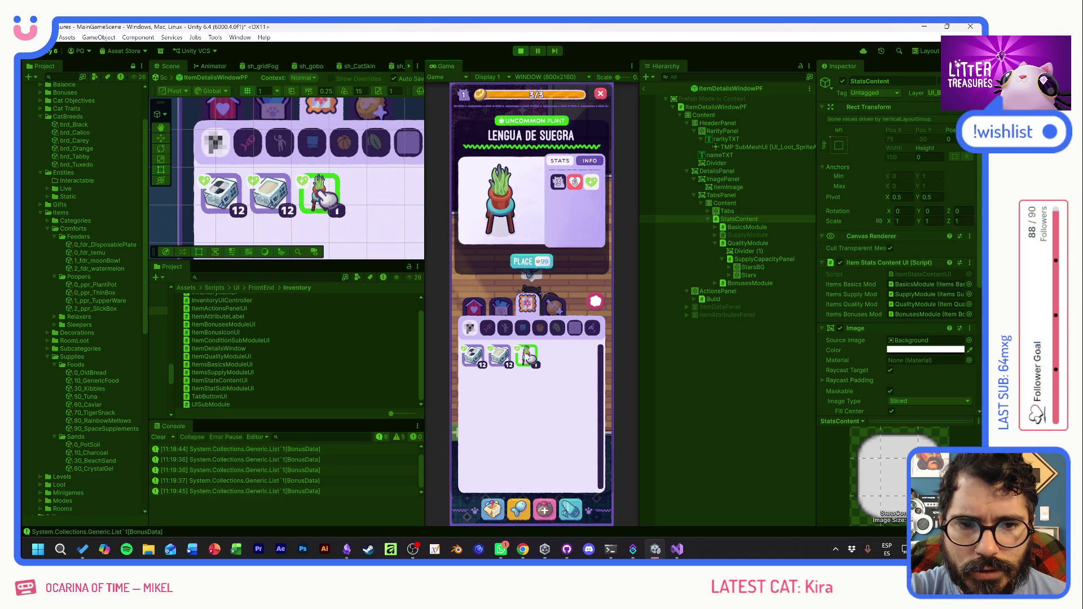
mouse_move(586, 190)
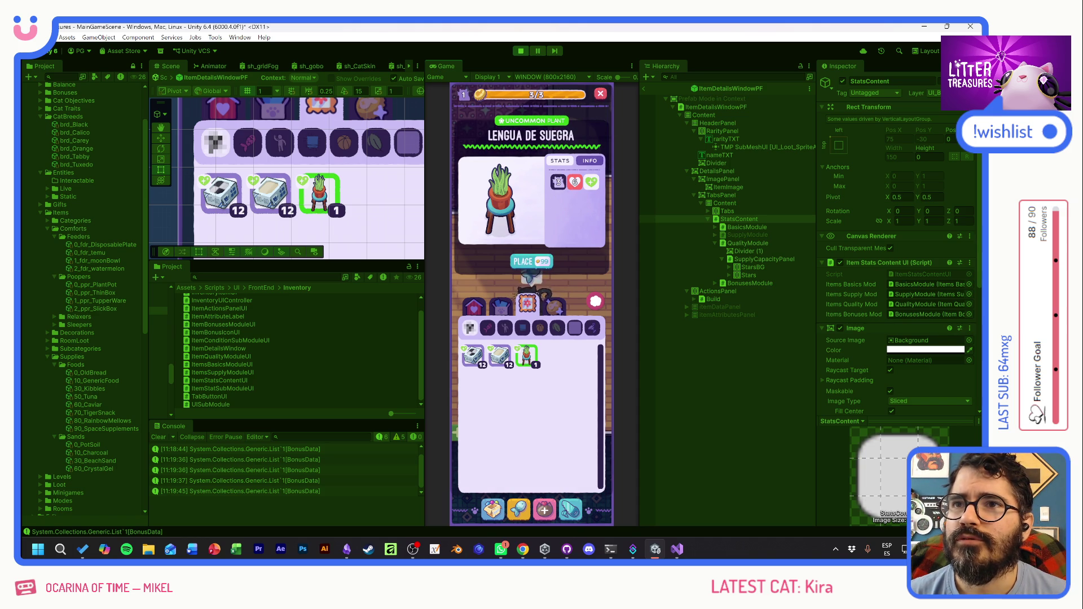
left_click(500, 304)
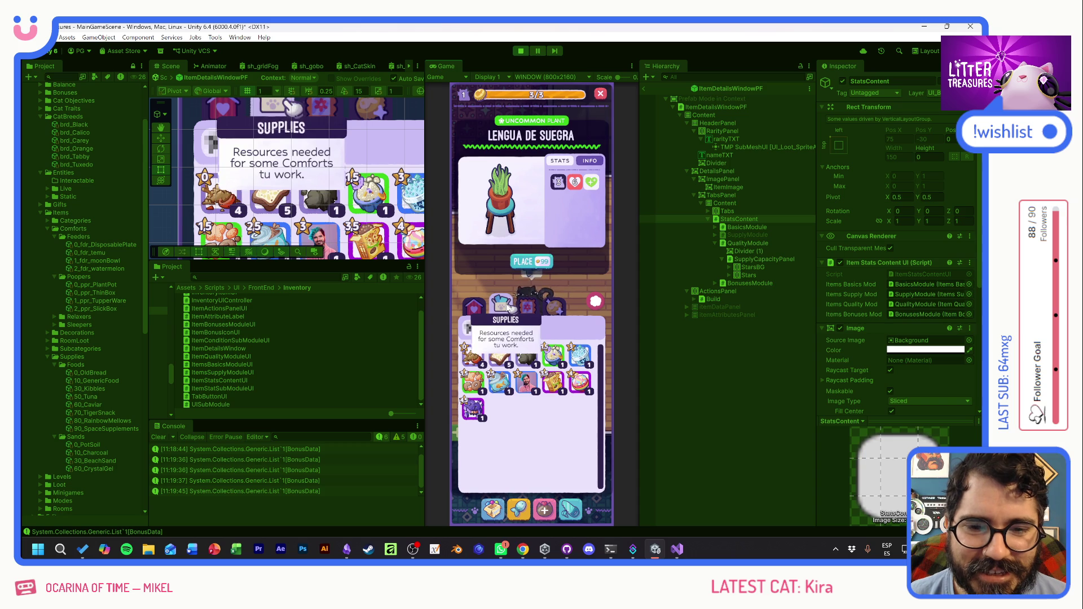
left_click(531, 386)
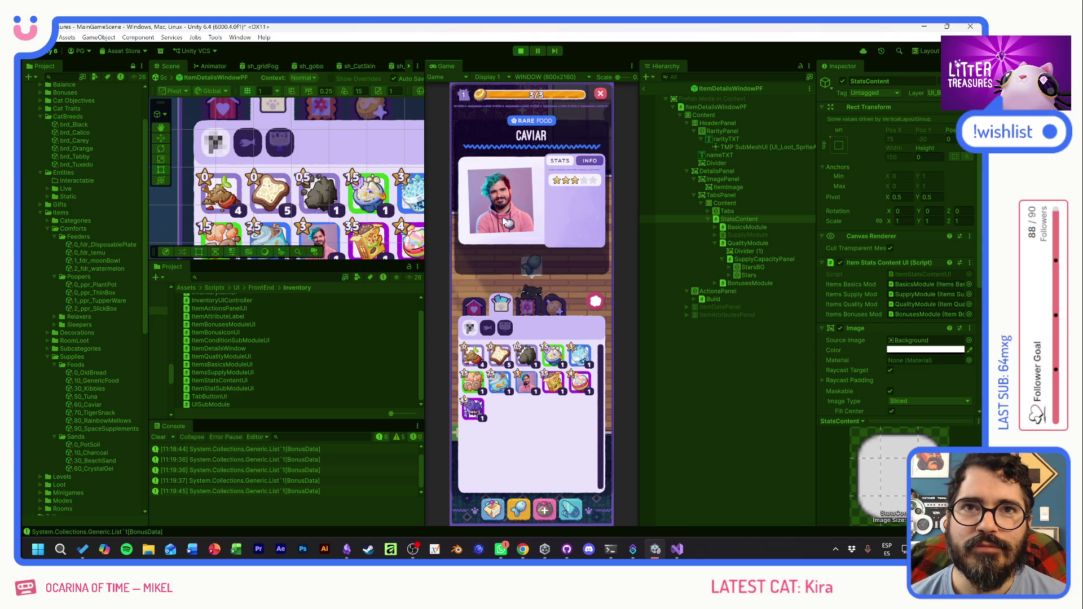
- Compare Beach Sand, Charcoal, Caviar, Tuna, Tiger Food and Rainbow Mellows details, then close the inventory
left_click(561, 359)
left_click(530, 356)
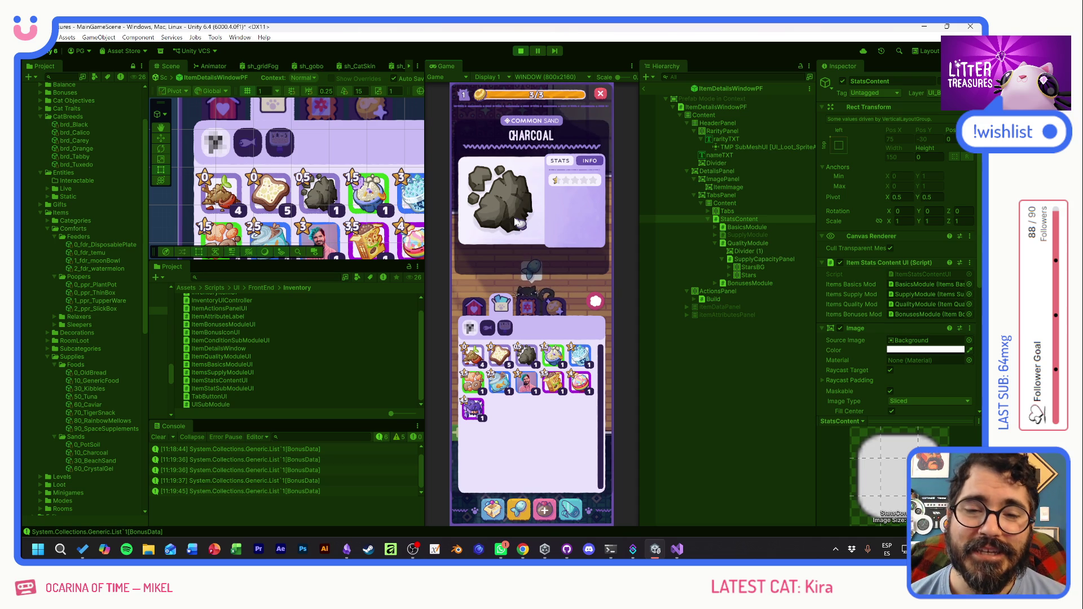
left_click(556, 356)
left_click(530, 359)
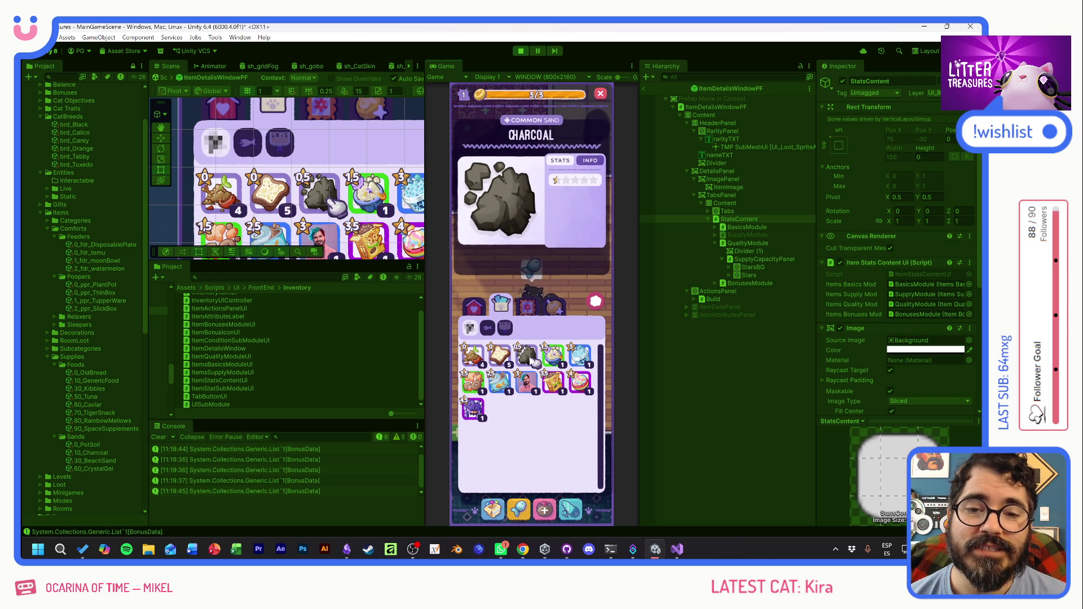
left_click(522, 386)
left_click(499, 384)
left_click(526, 383)
left_click(553, 383)
left_click(581, 384)
left_click(553, 384)
left_click(526, 383)
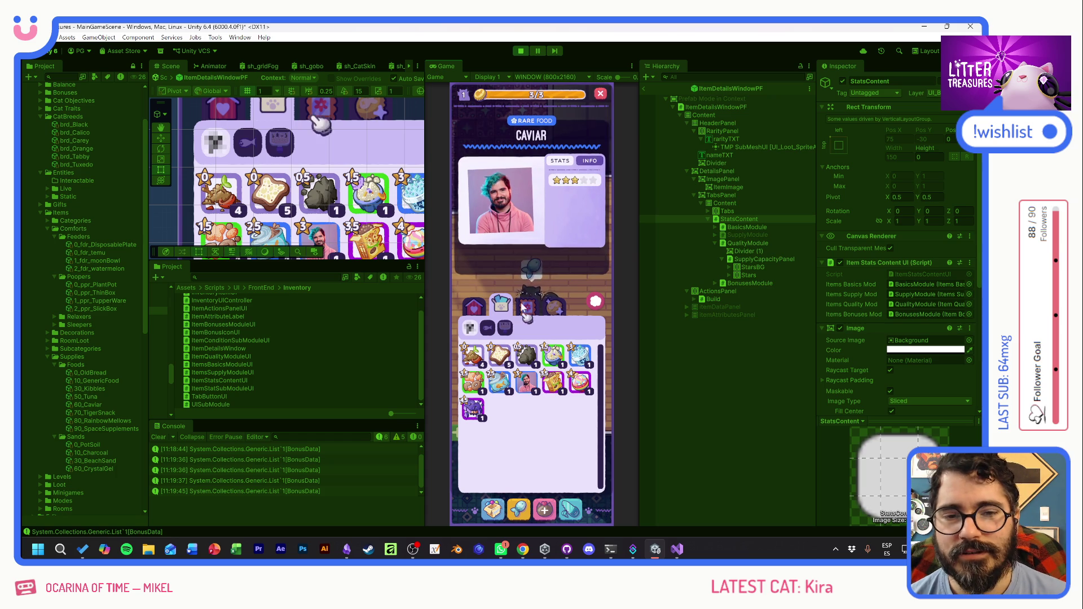
left_click(587, 318)
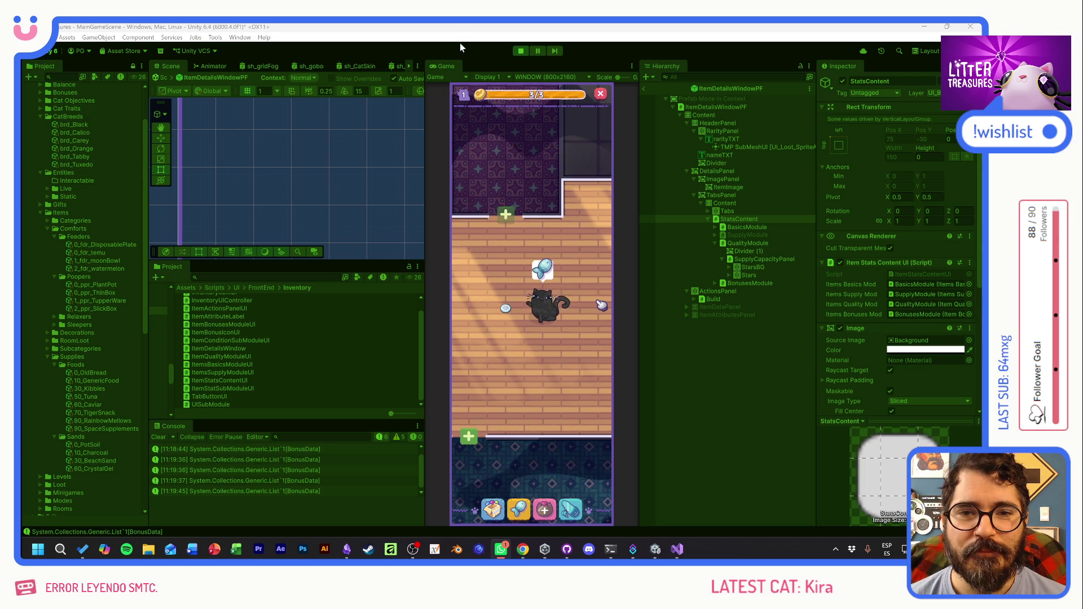
- Refill the cat's food bowl with a food picked from the item row
left_click(540, 286)
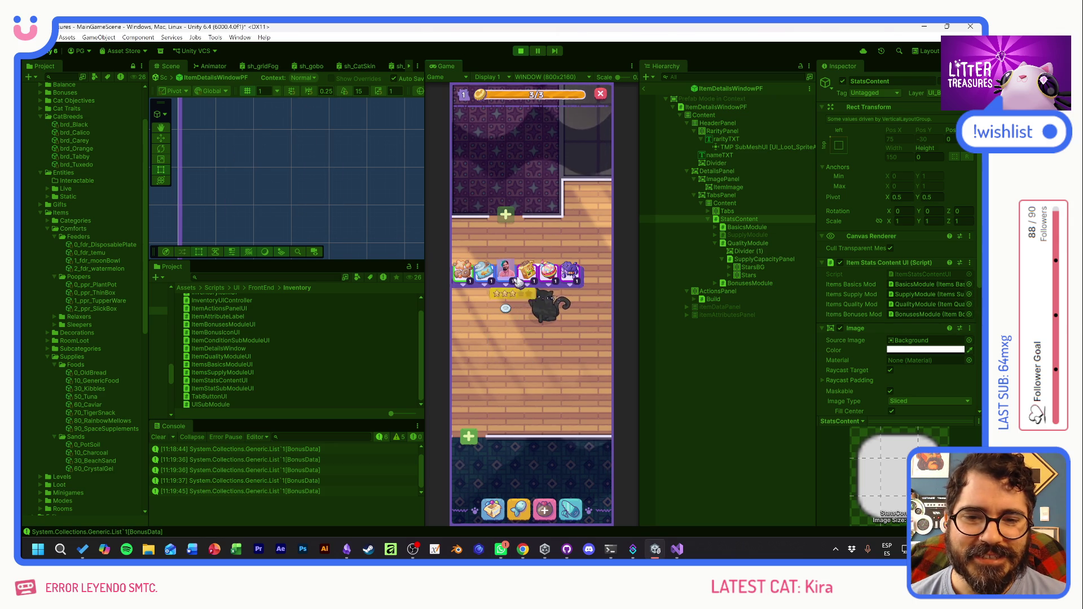
left_click(585, 259)
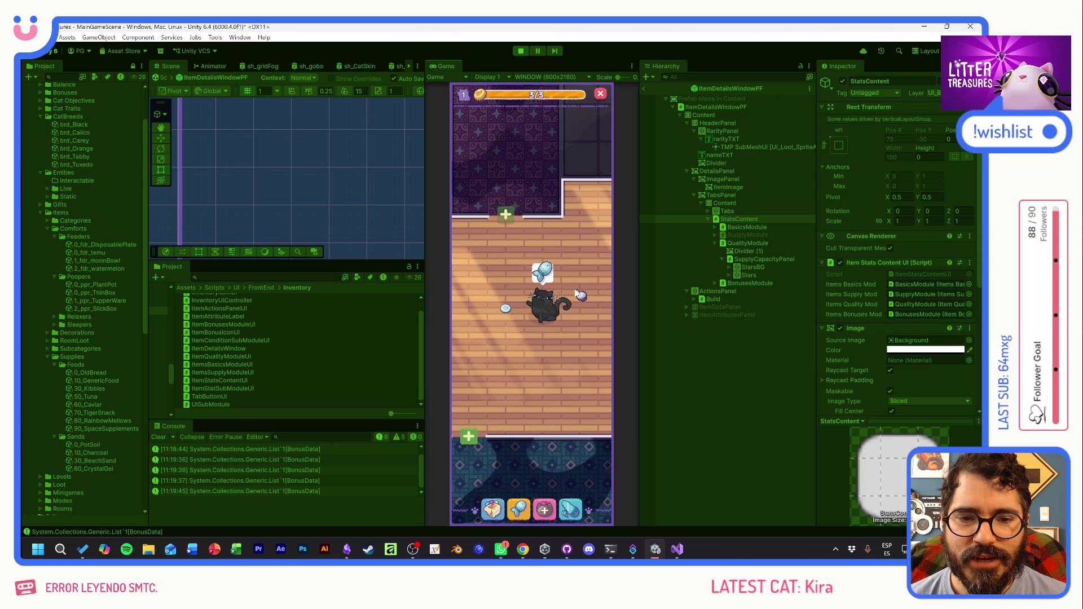
left_click(505, 309)
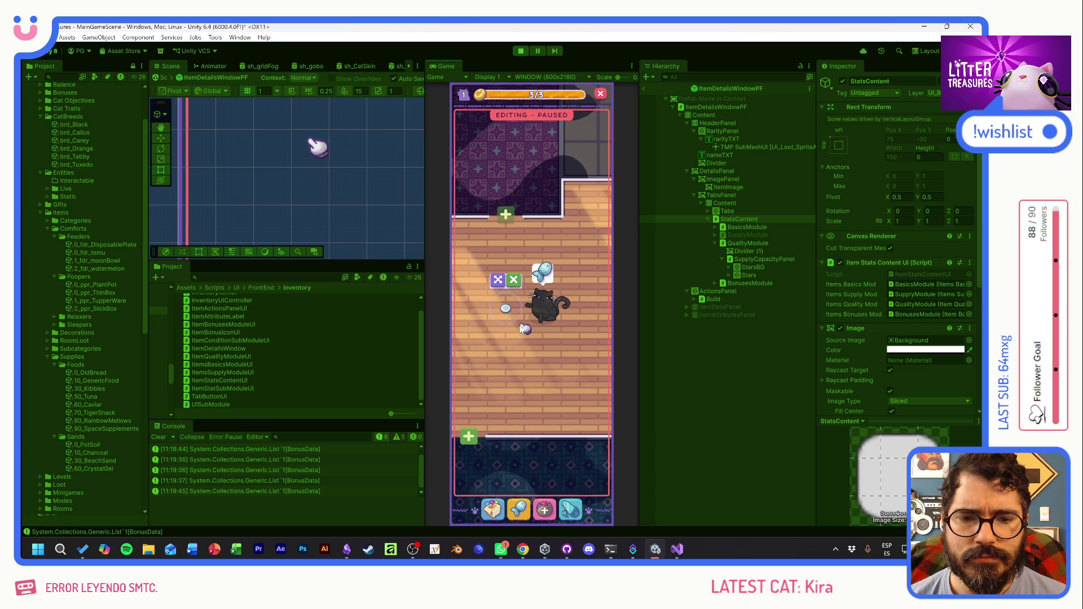
left_click(508, 314)
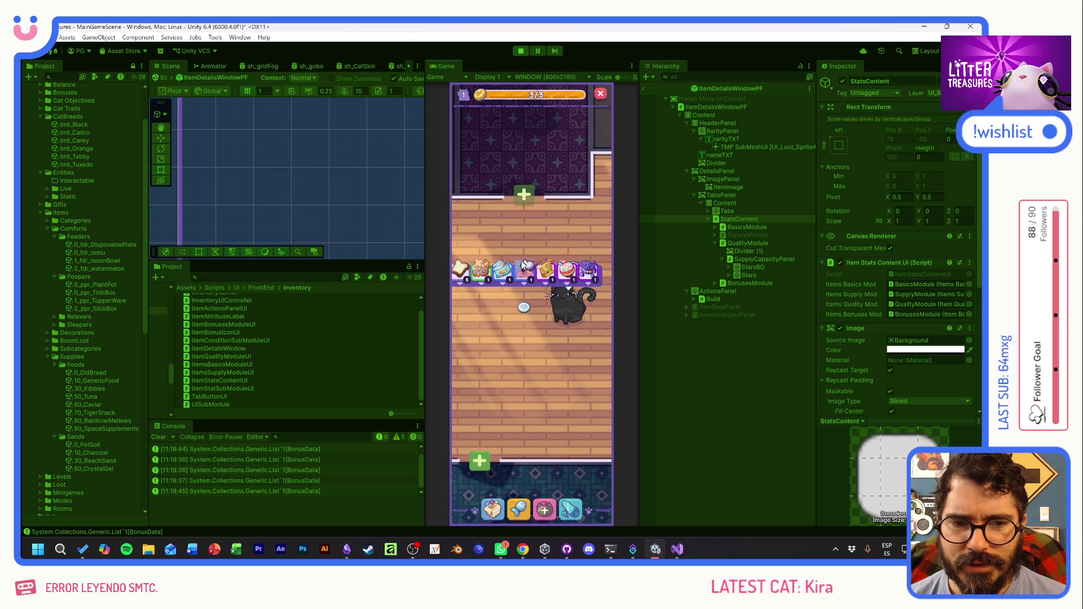
left_click(510, 277)
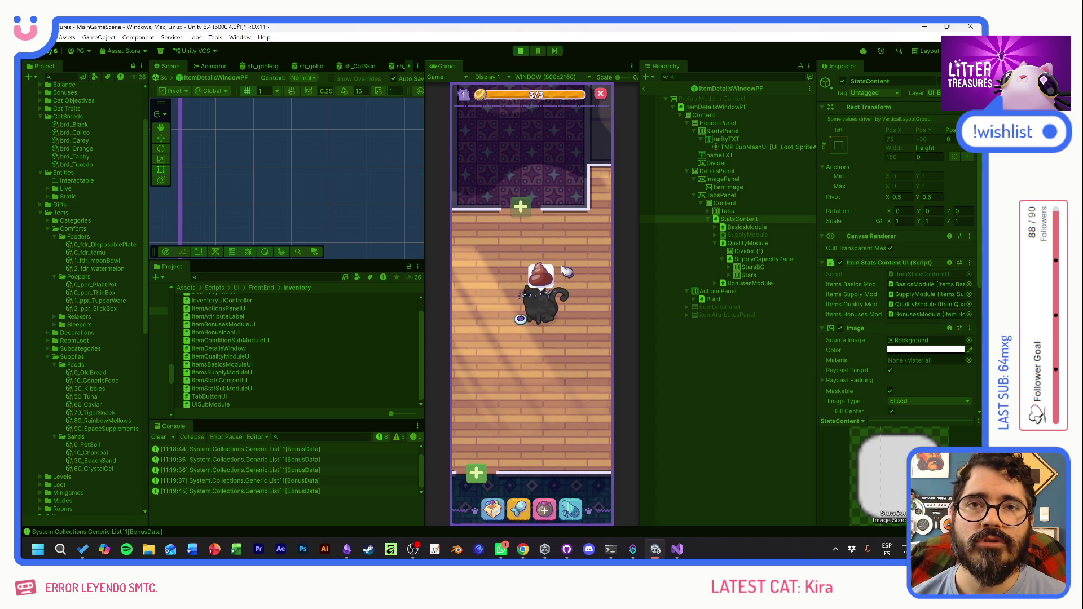
- Stop Play mode to return to editing the ItemDetailsWindowPF prefab
left_click(520, 51)
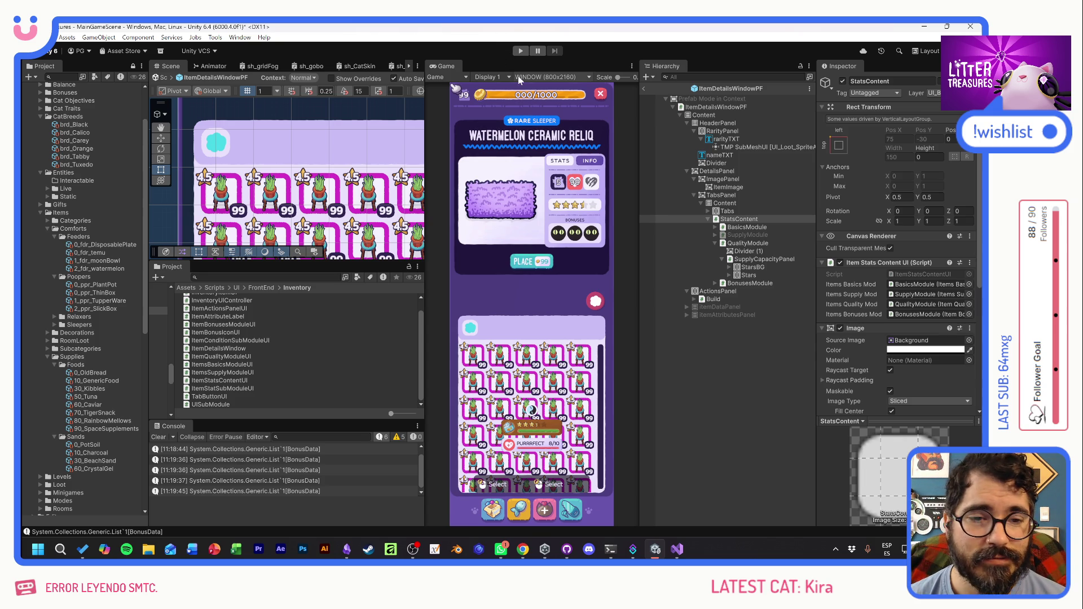
- Deselect StatsContent, rerun the game, and close the item details window to reveal the room
left_click(710, 372)
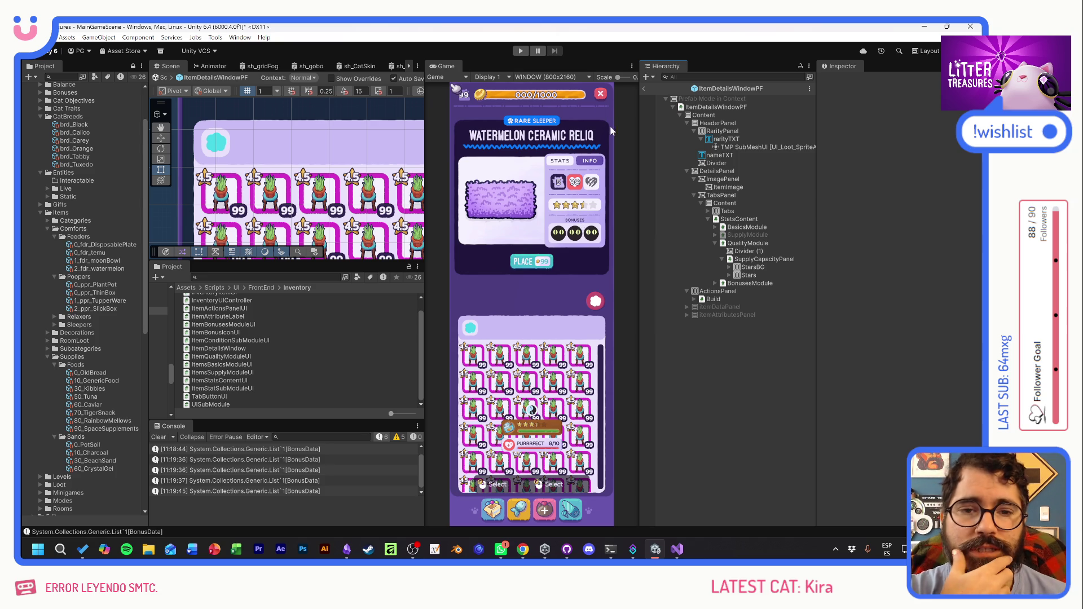
left_click(521, 52)
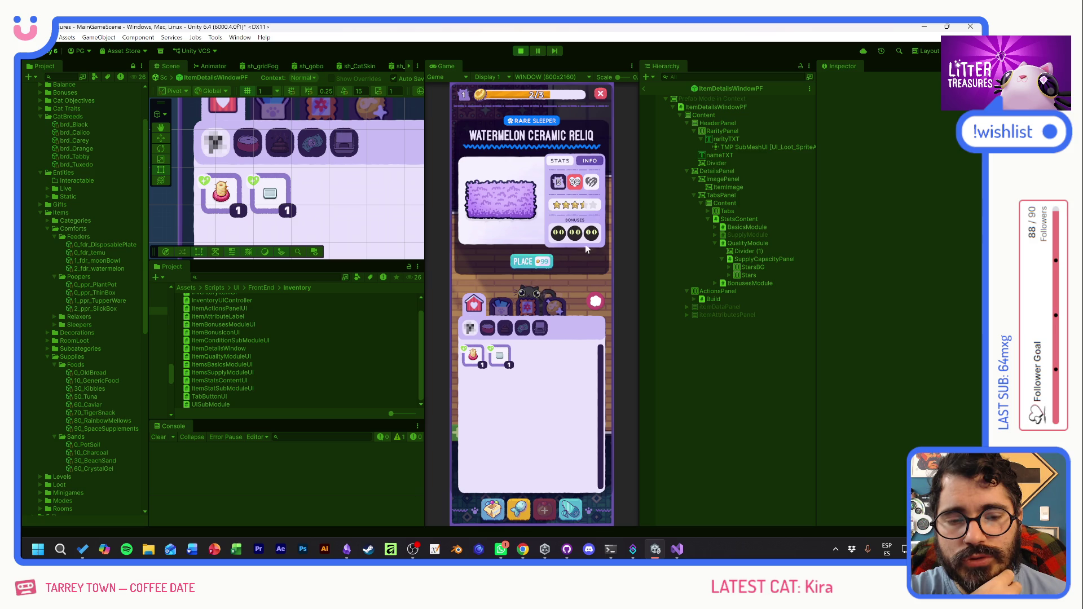
left_click(596, 302)
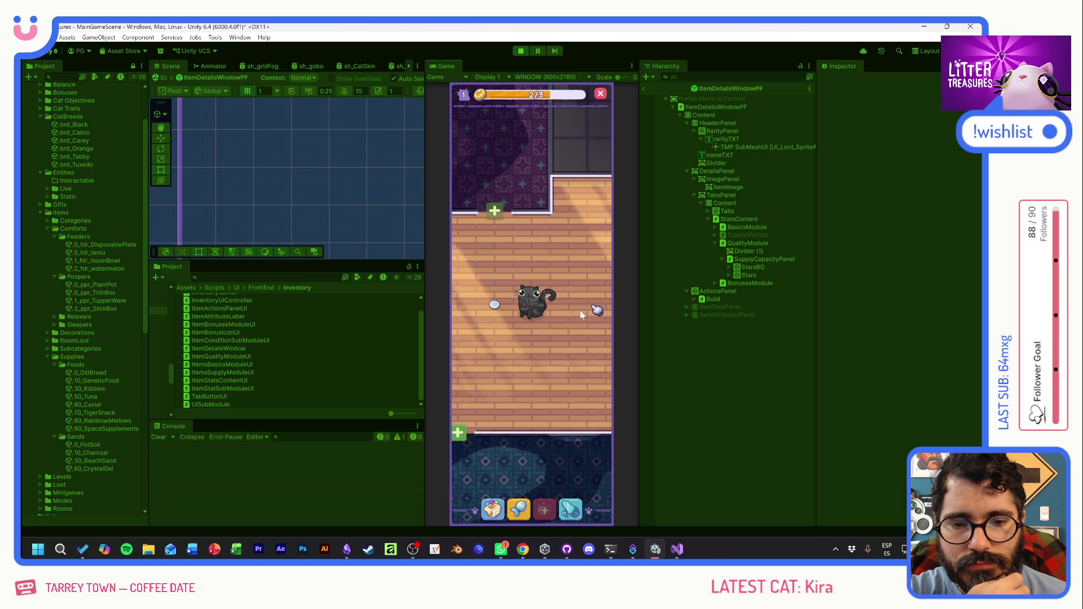
- Open the inventory and view the Scratch Pole and Thin Sand Box details
left_click(514, 500)
left_click(476, 355)
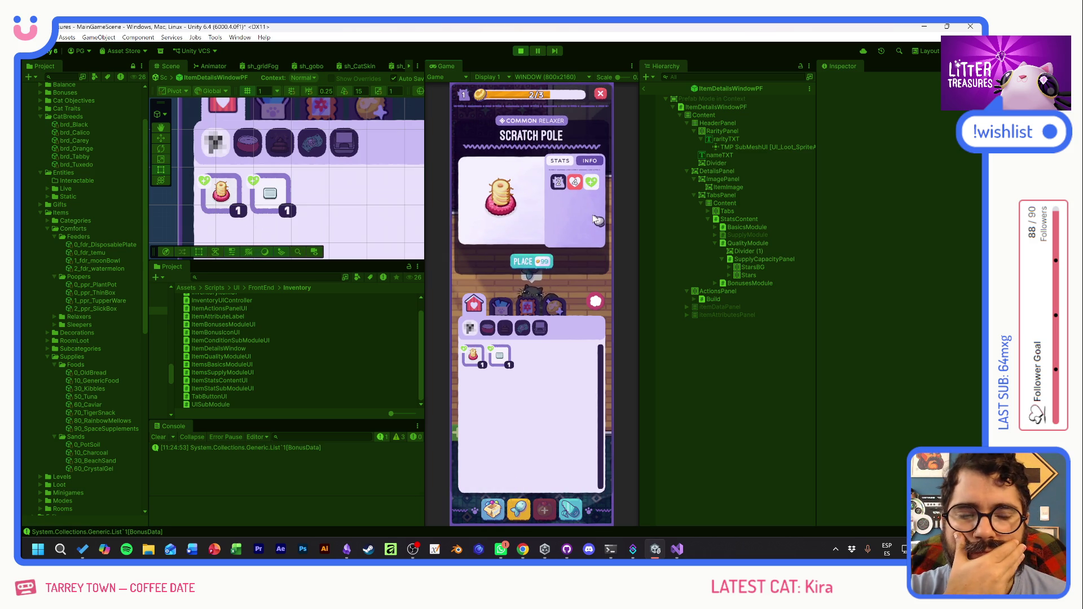
left_click(499, 356)
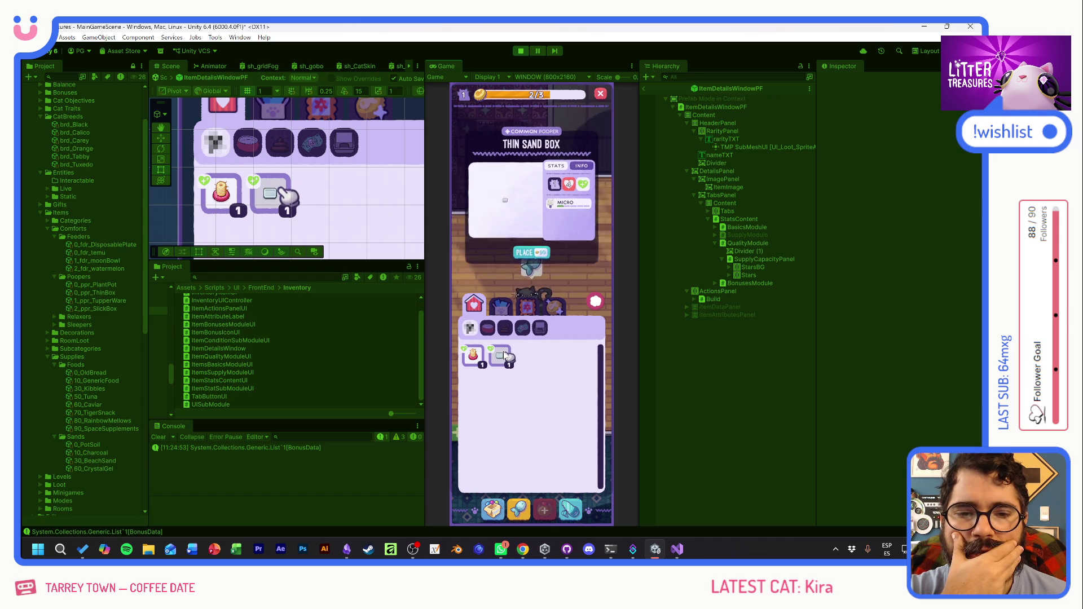
- Browse the floor category's Checkered Tiles, Big Ceramic and Lengua de Suegra, then switch to Supplies
left_click(525, 306)
left_click(473, 356)
left_click(499, 355)
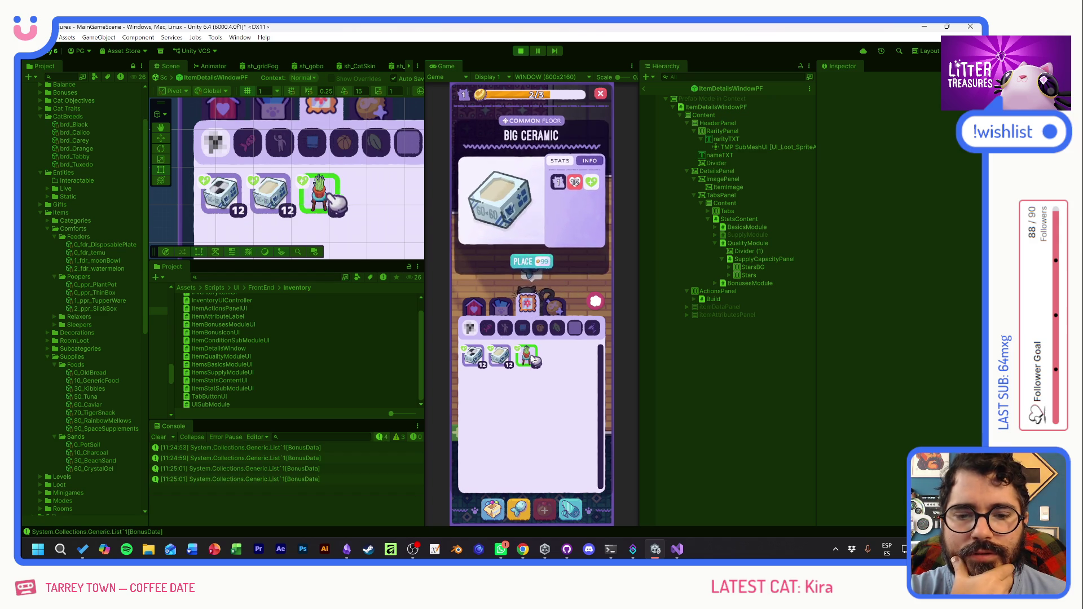
left_click(529, 356)
left_click(499, 356)
left_click(473, 357)
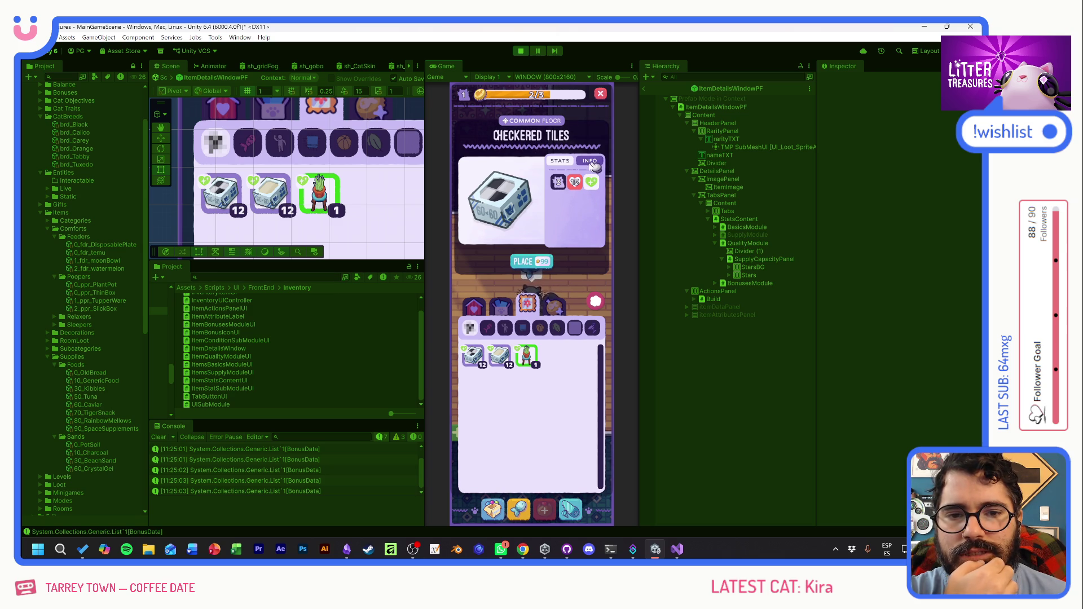
left_click(503, 305)
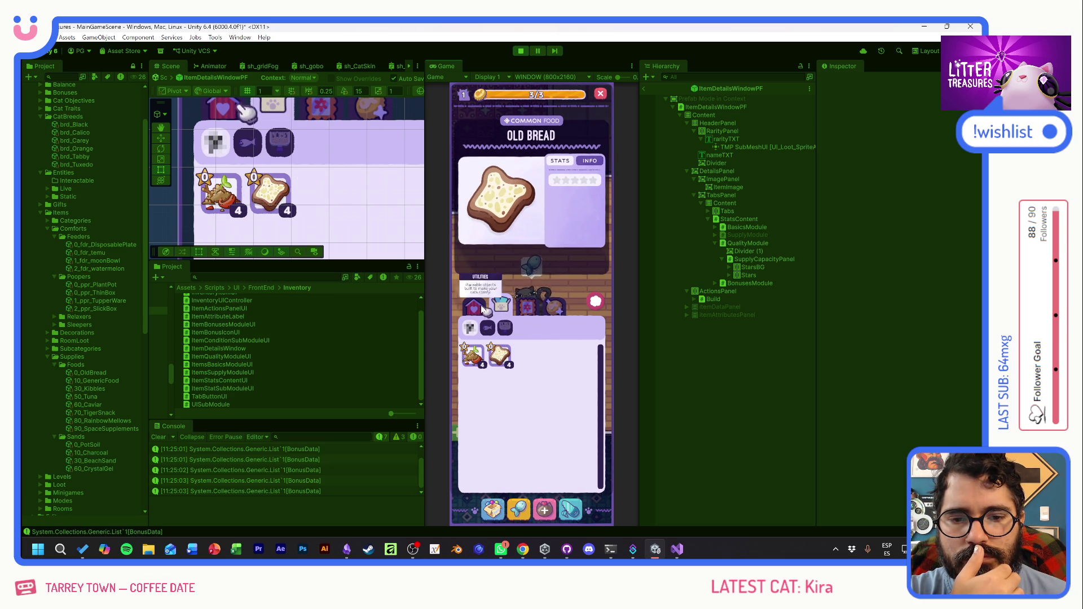
- Switch the inventory back to Comforts and refocus the editor window
left_click(480, 308)
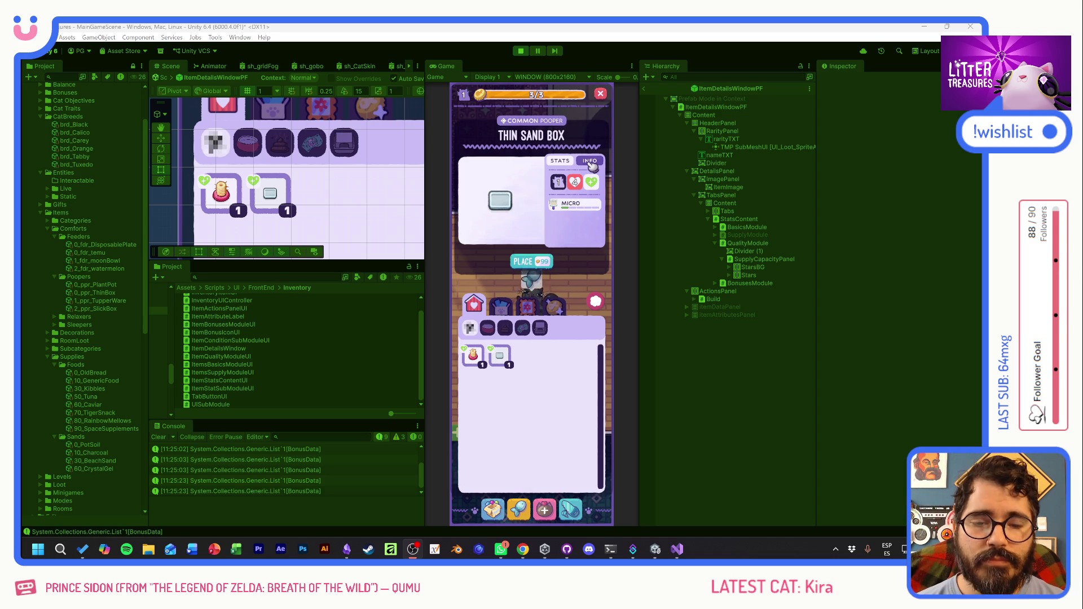
left_click(477, 33)
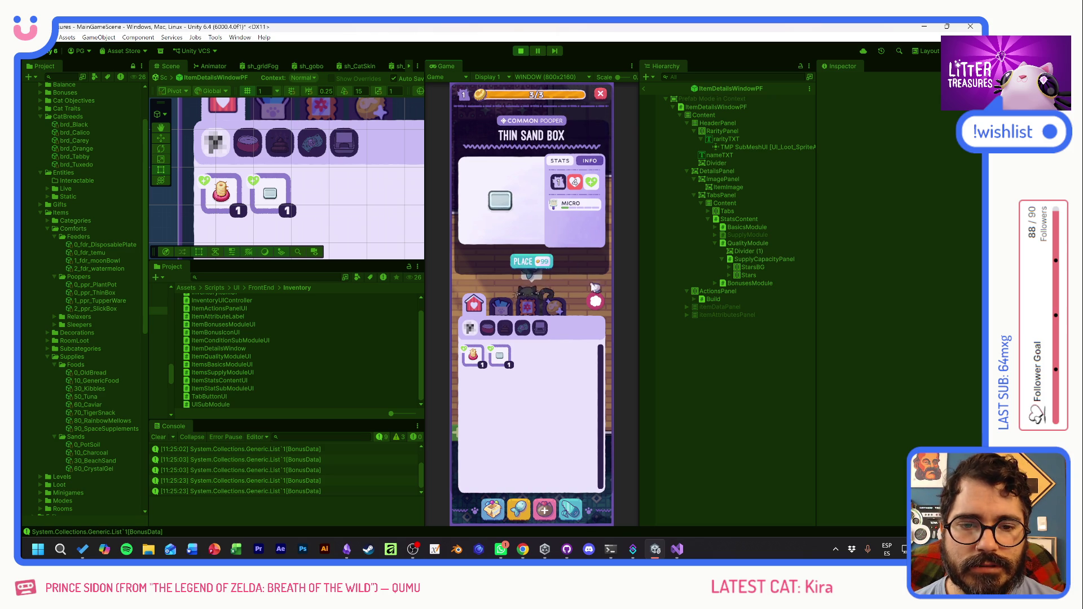
left_click(596, 307)
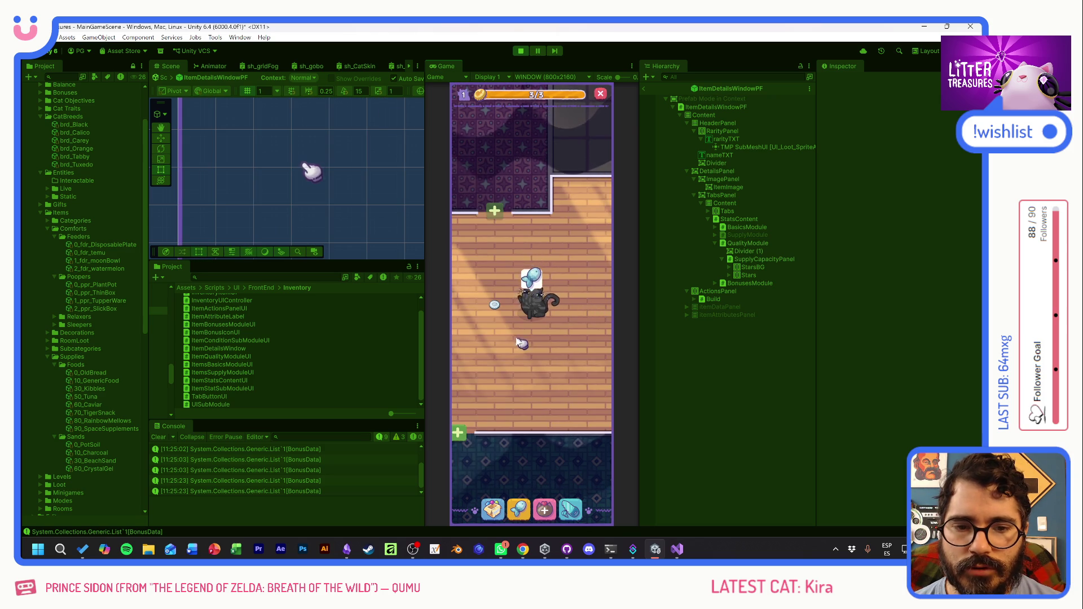
- Tap the room near the cat's food plate and restart Play mode with Ctrl+P
left_click(517, 313)
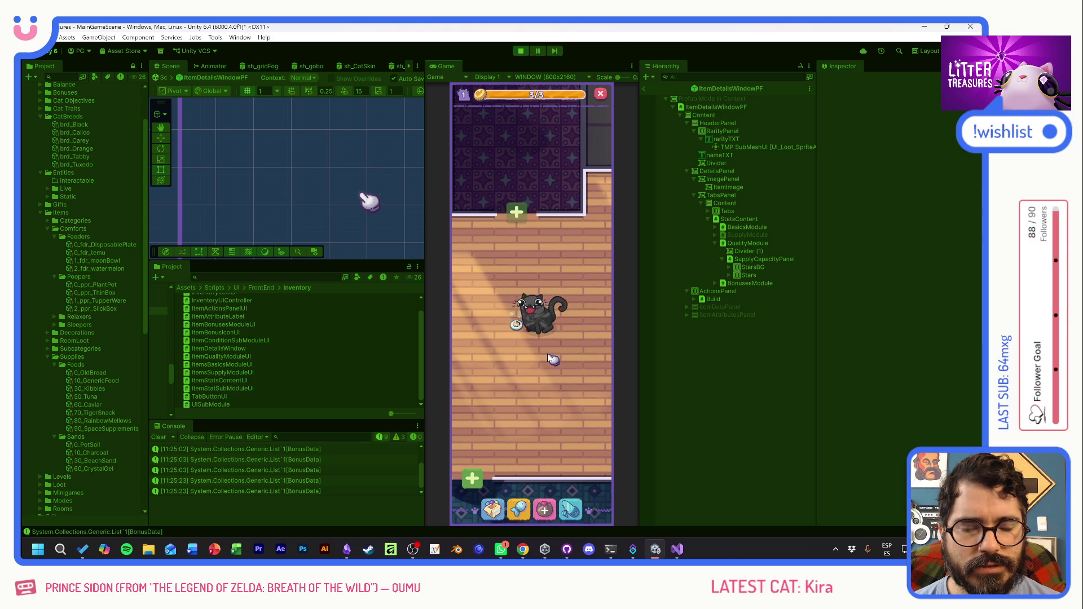
key("ctrl+p")
key("ctrl+p")
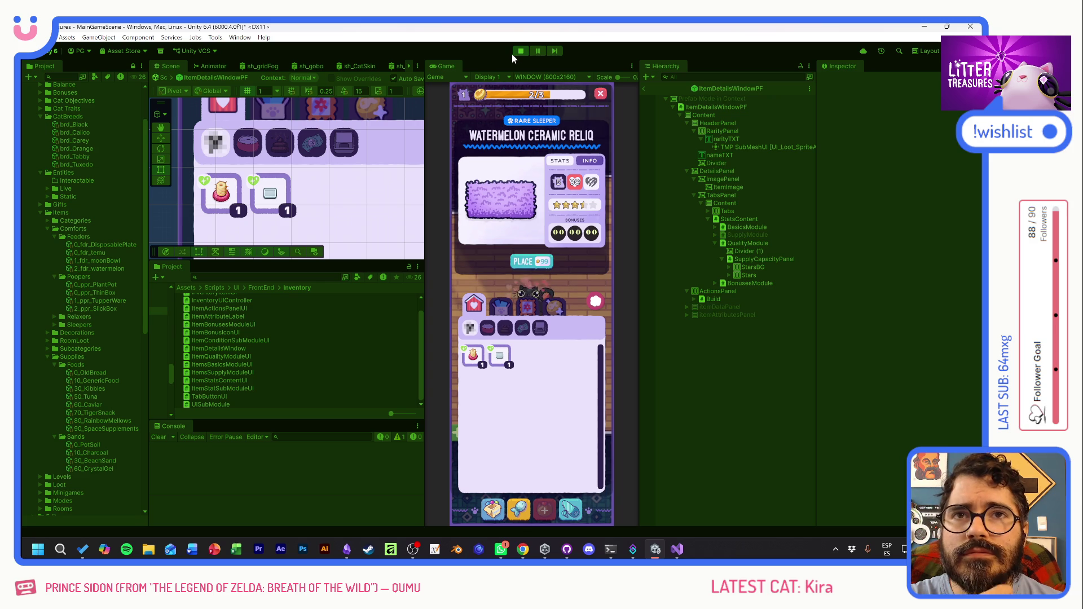
- Preview the Decorations items, including Checkered Tiles and the Lengua de Suegra plant
left_click(501, 306)
left_click(529, 310)
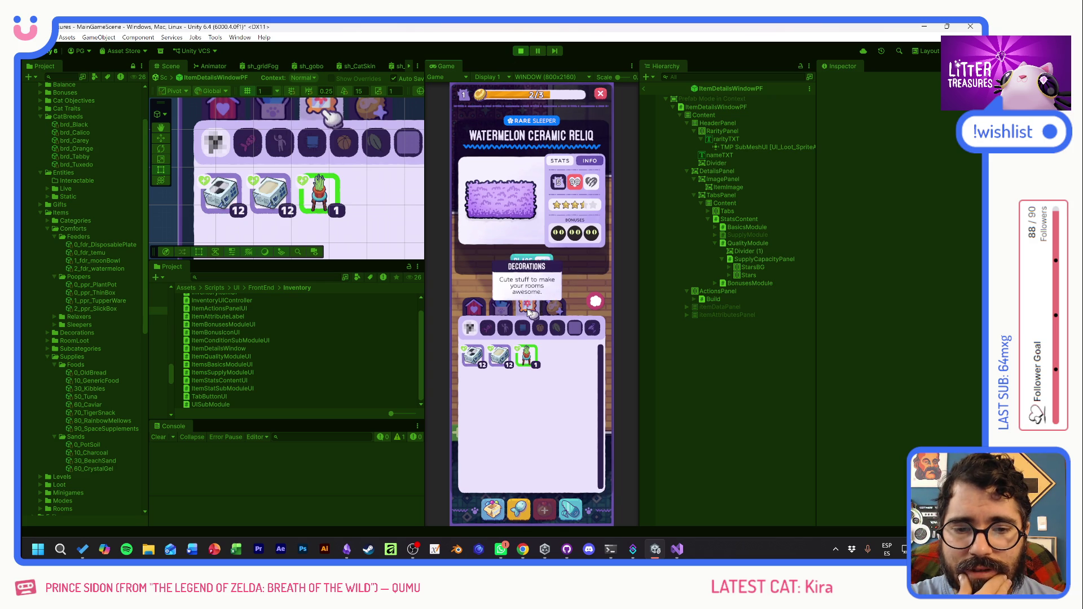
left_click(499, 355)
left_click(474, 355)
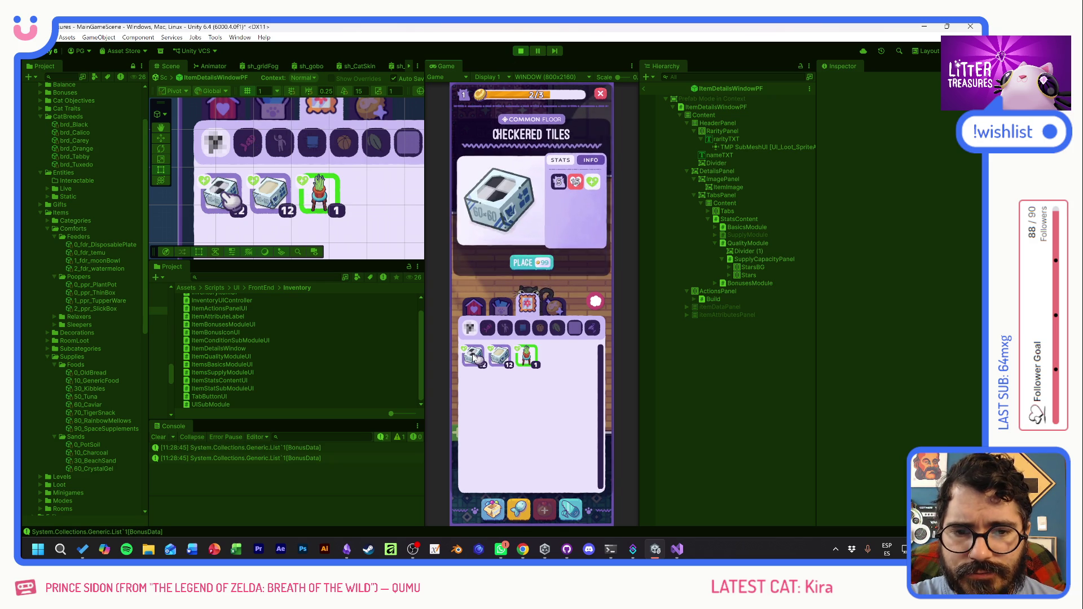
left_click(526, 356)
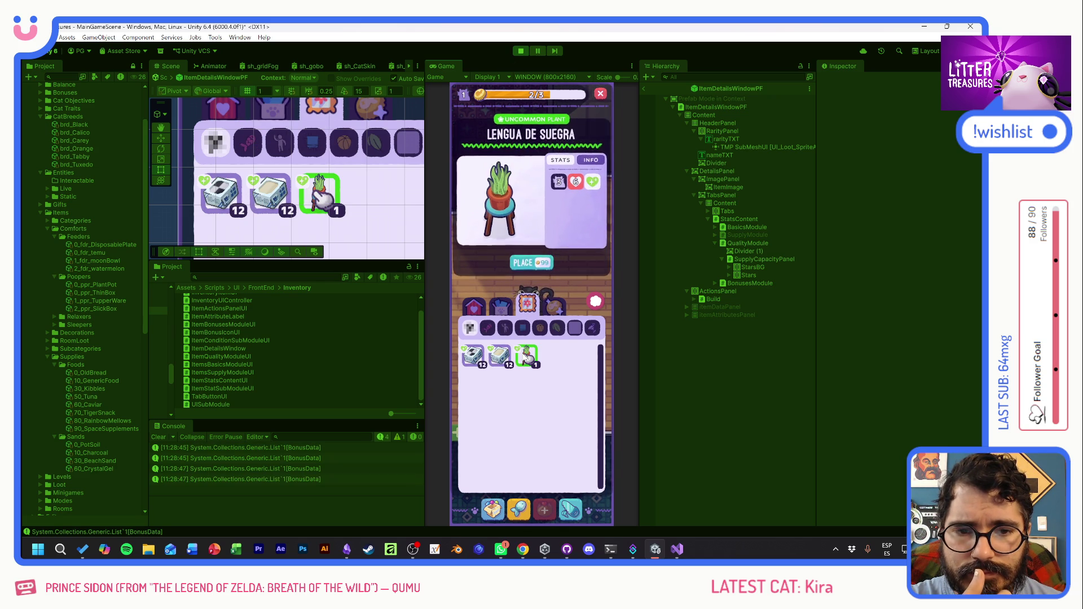
- Preview the first category's Thin Sand Box and Scratch Pole details
left_click(474, 305)
left_click(499, 356)
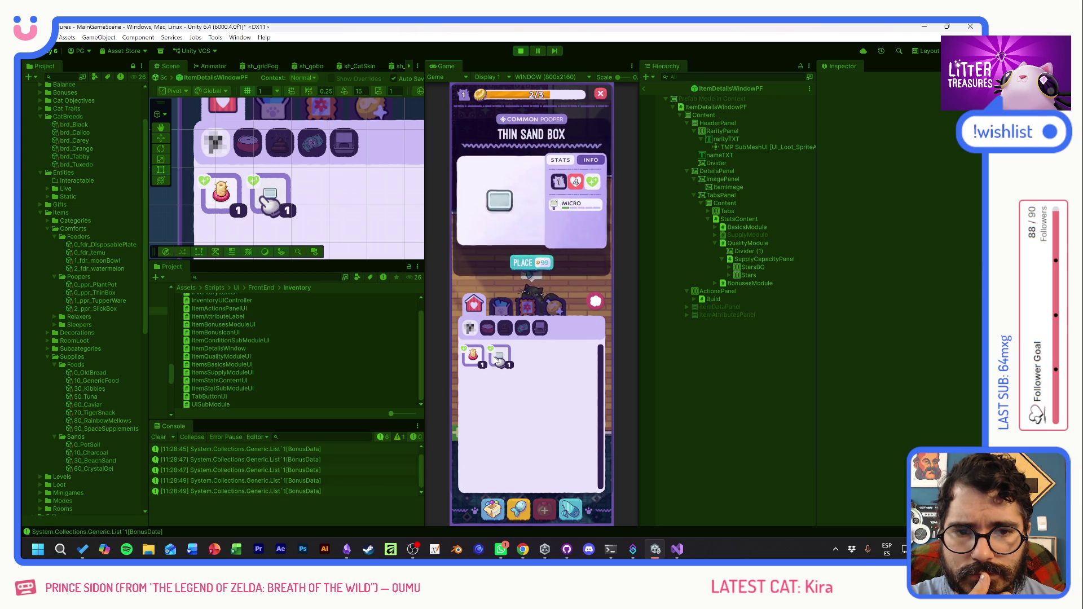
left_click(504, 359)
left_click(504, 359)
- Check the Supplies' Old Bread and Pot Soil details, then return to the first category
left_click(500, 306)
left_click(499, 356)
left_click(476, 358)
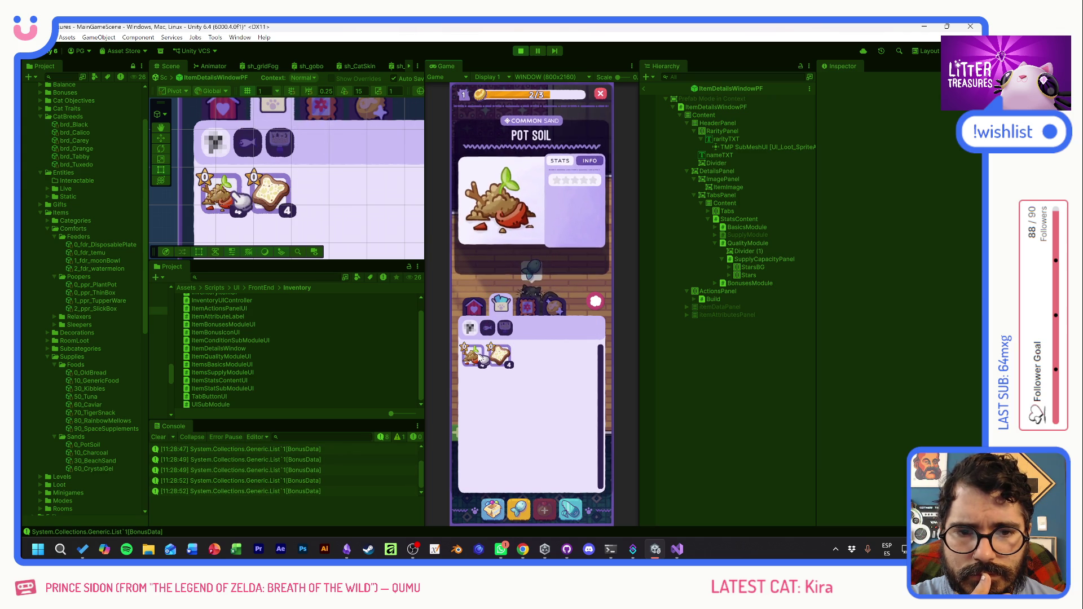
left_click(486, 308)
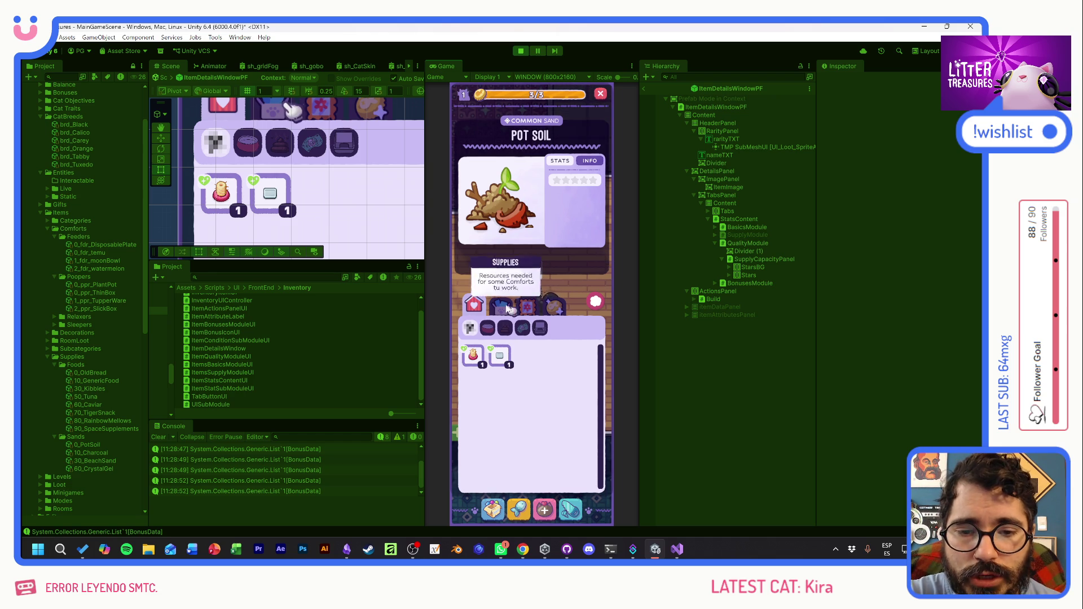
- Compare the stat details of the Scratch Pole, Thin Sand Box and Pot Soil, including the cat capacity
left_click(484, 361)
left_click(499, 356)
mouse_move(575, 205)
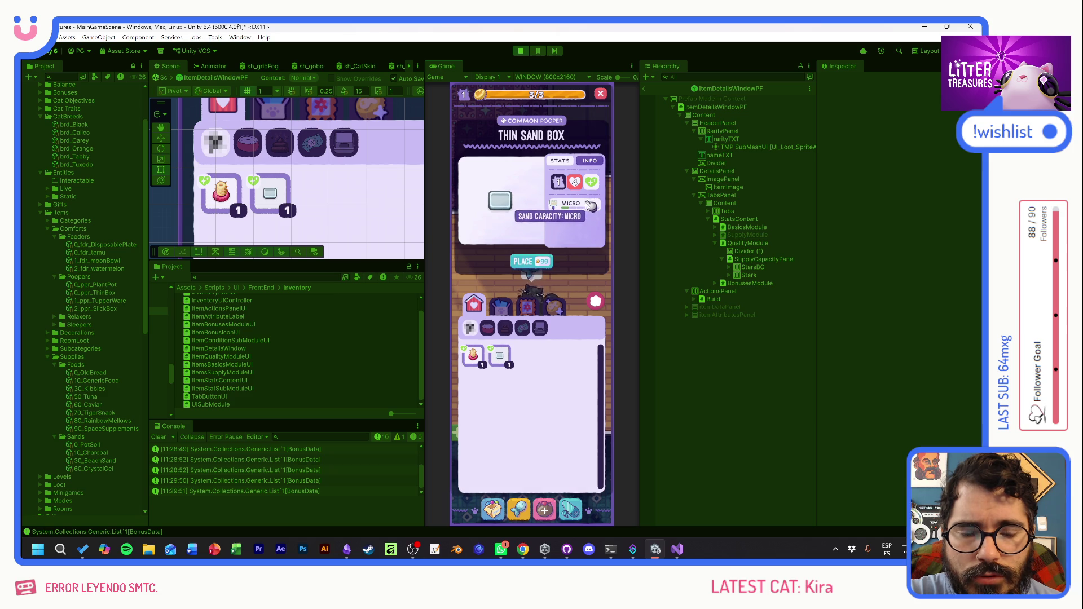
left_click(481, 313)
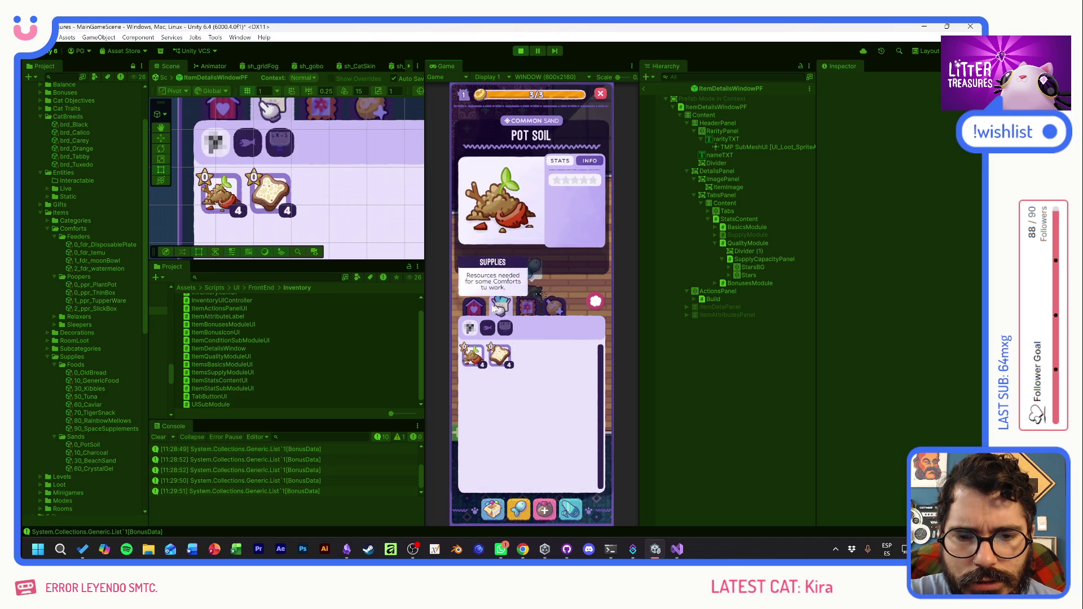
left_click(481, 359)
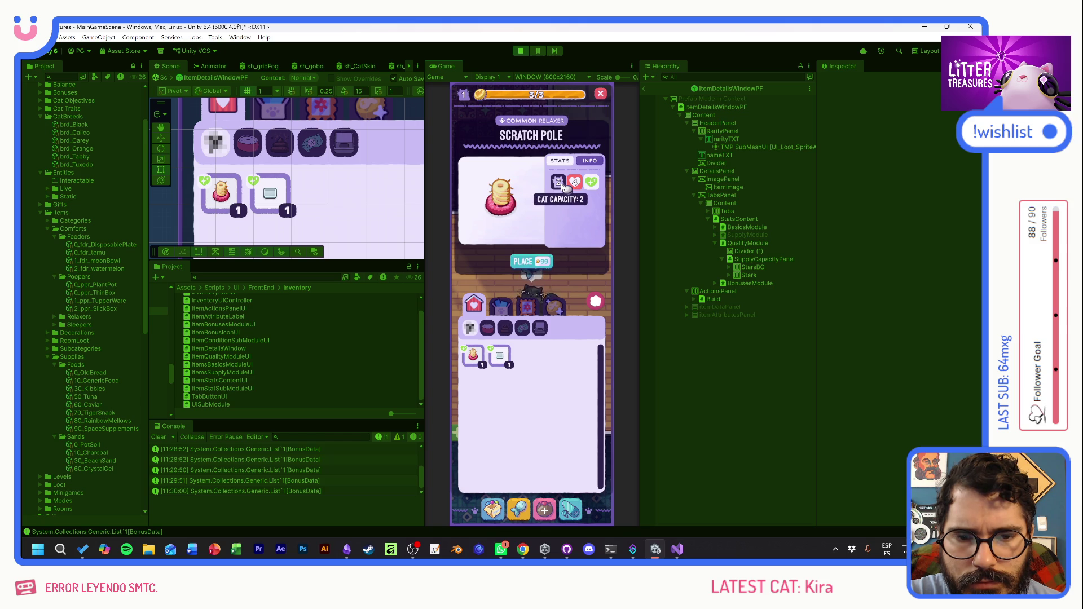
- Show the uncommon Lengua de Suegra plant from the Decorations category
left_click(527, 305)
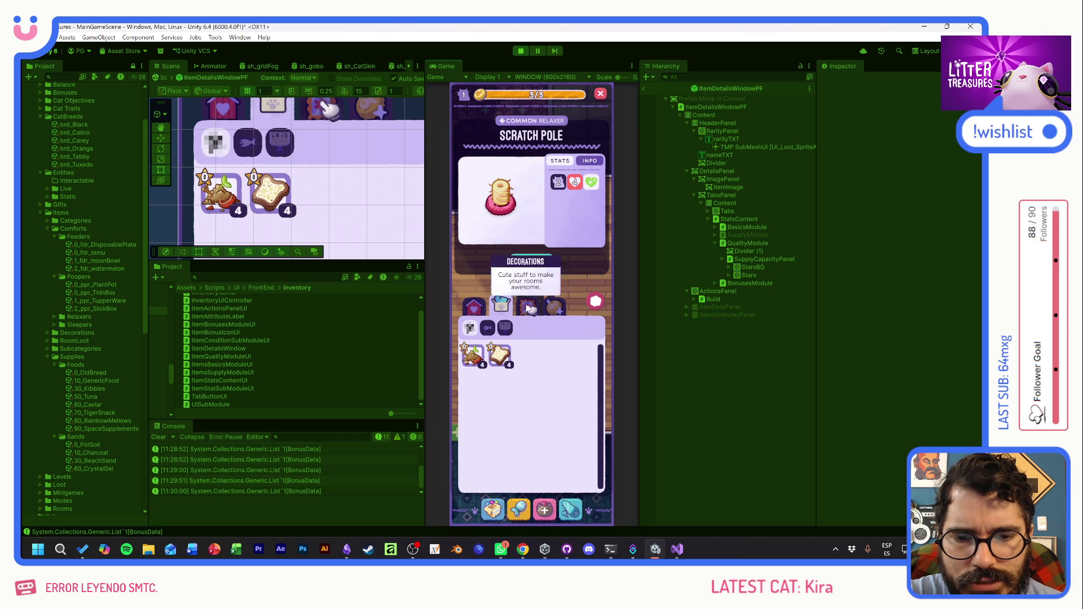
left_click(530, 356)
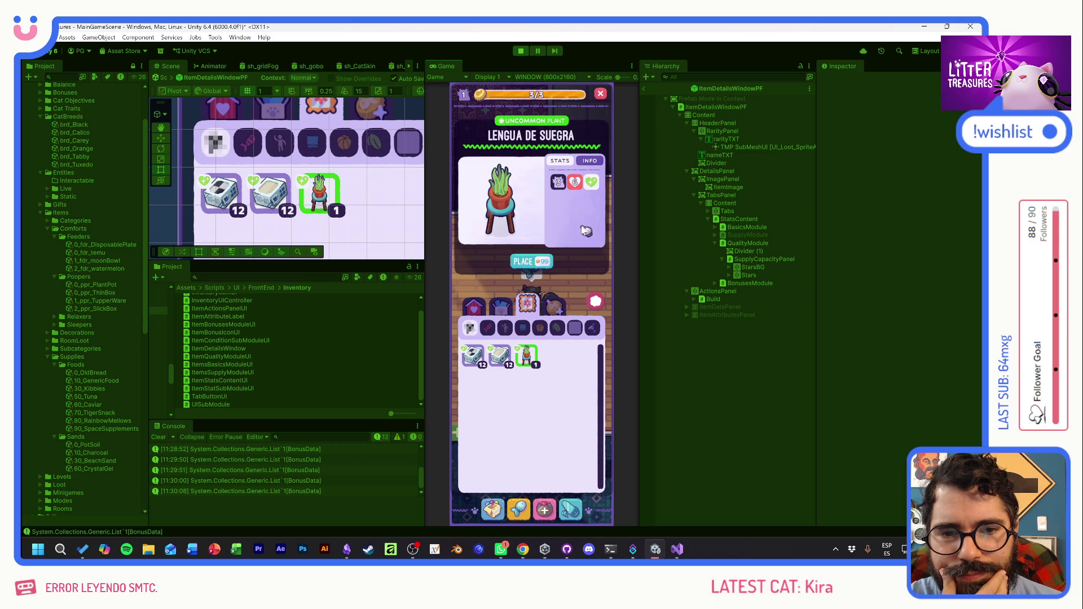
mouse_move(560, 185)
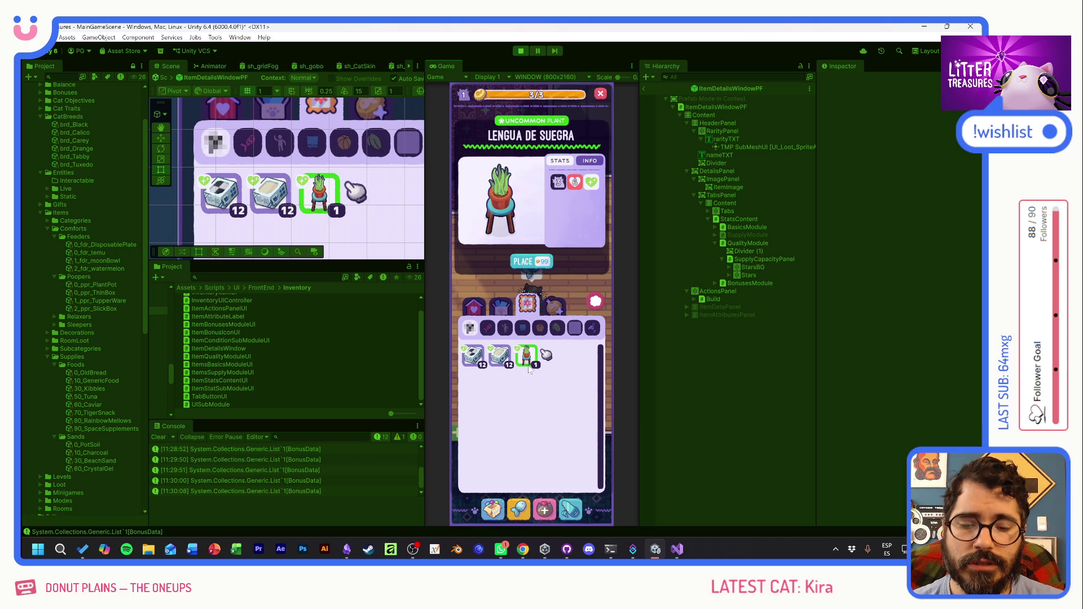
- Launch Microsoft PowerPoint from the Windows taskbar
left_click(214, 549)
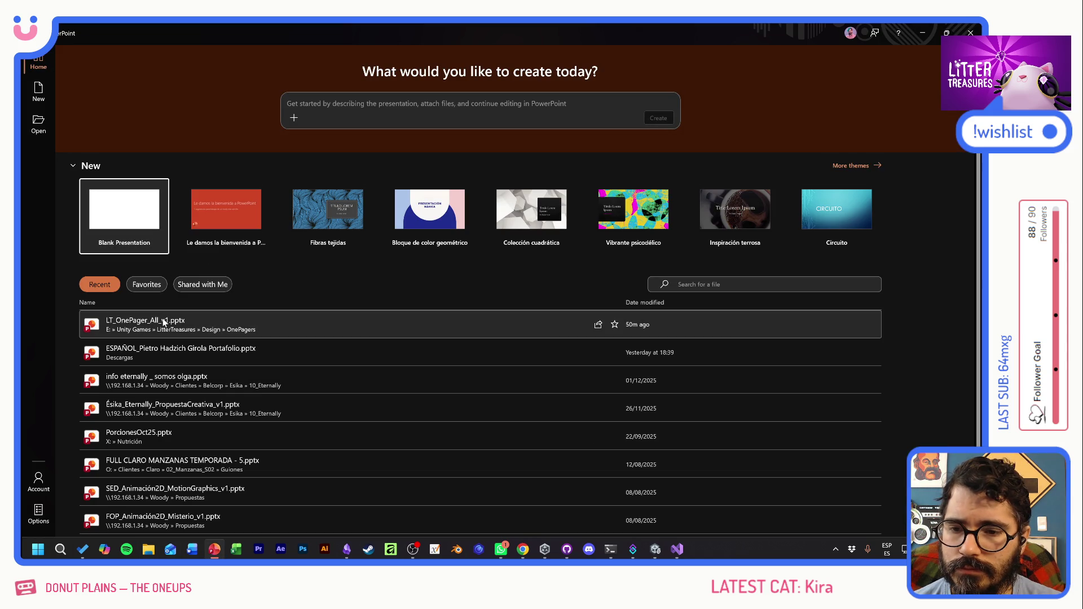
- Open LT_OnePager_All_v1.pptx, review its English, Japanese and Spanish slides, then close PowerPoint
left_click(162, 319)
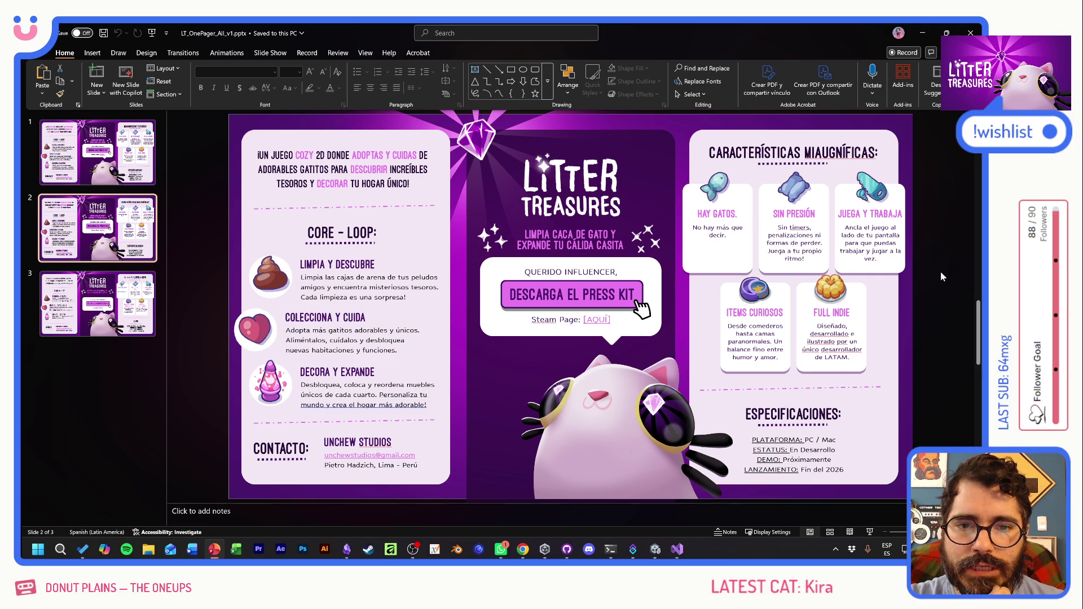
key("Page_Up")
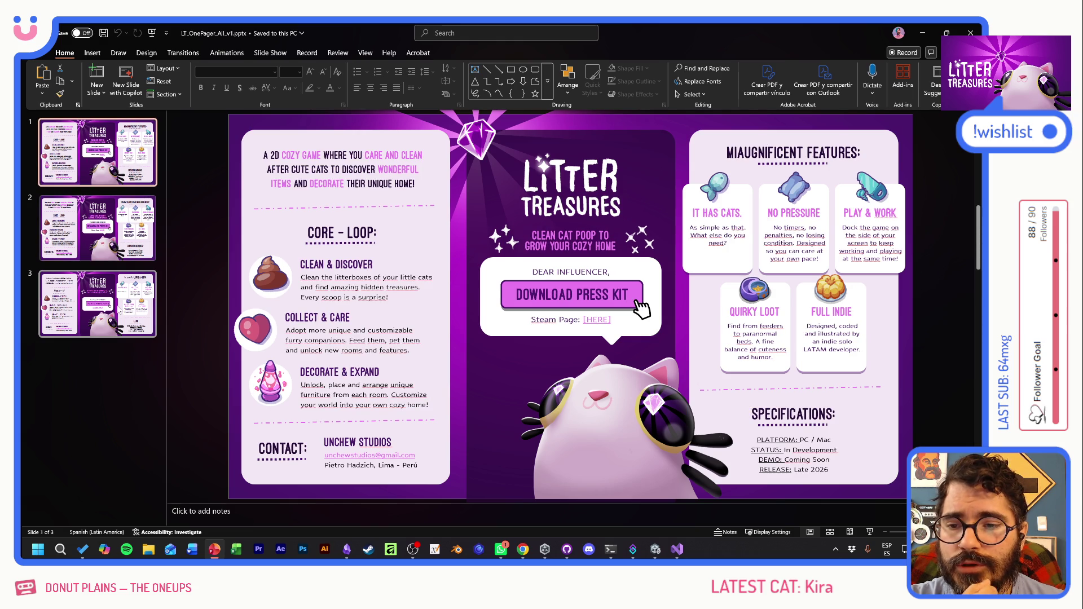
left_click(119, 310)
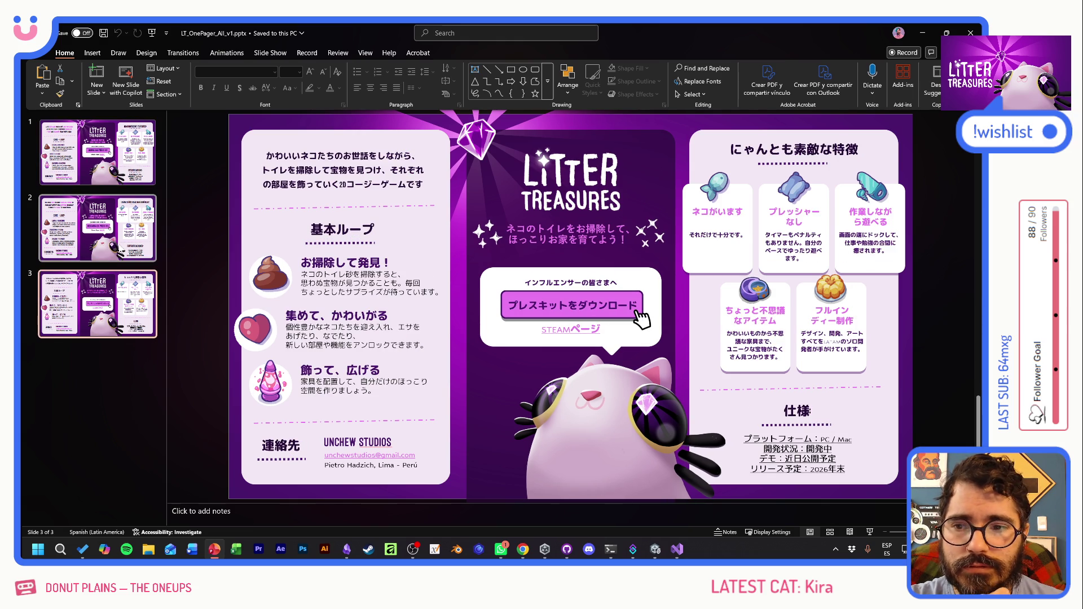
left_click(119, 248)
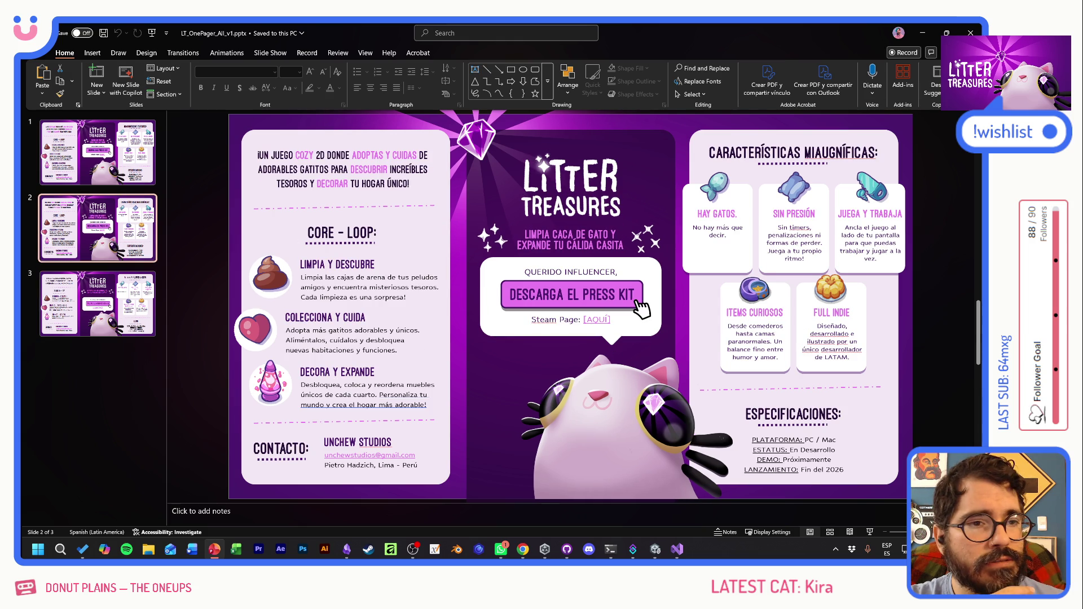
left_click(970, 29)
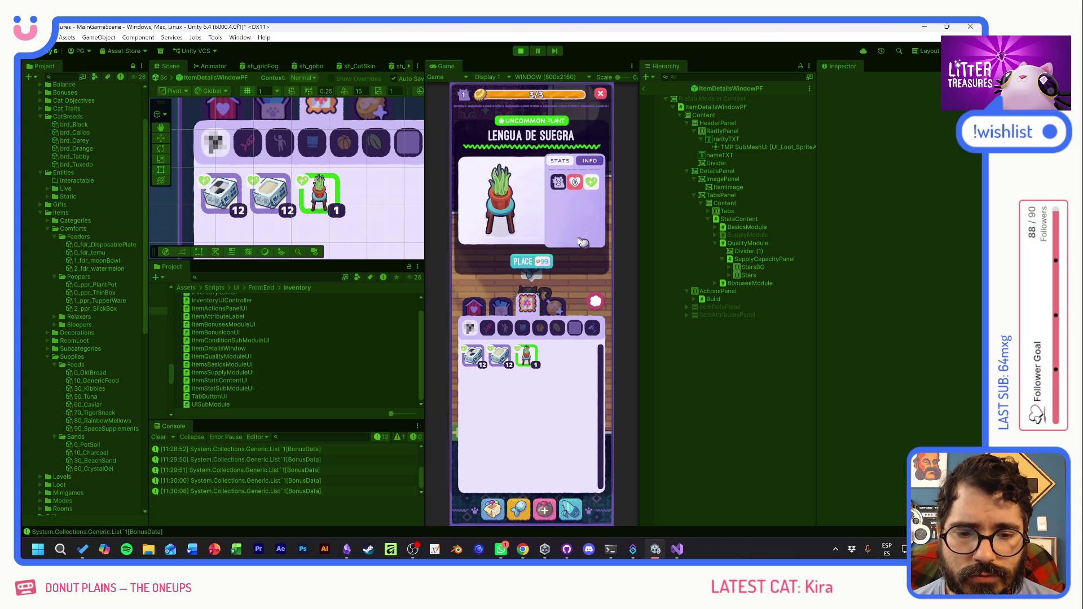
- Close the item details, reopen the inventory to check the food bowl's condition, then dismiss the popup
left_click(597, 309)
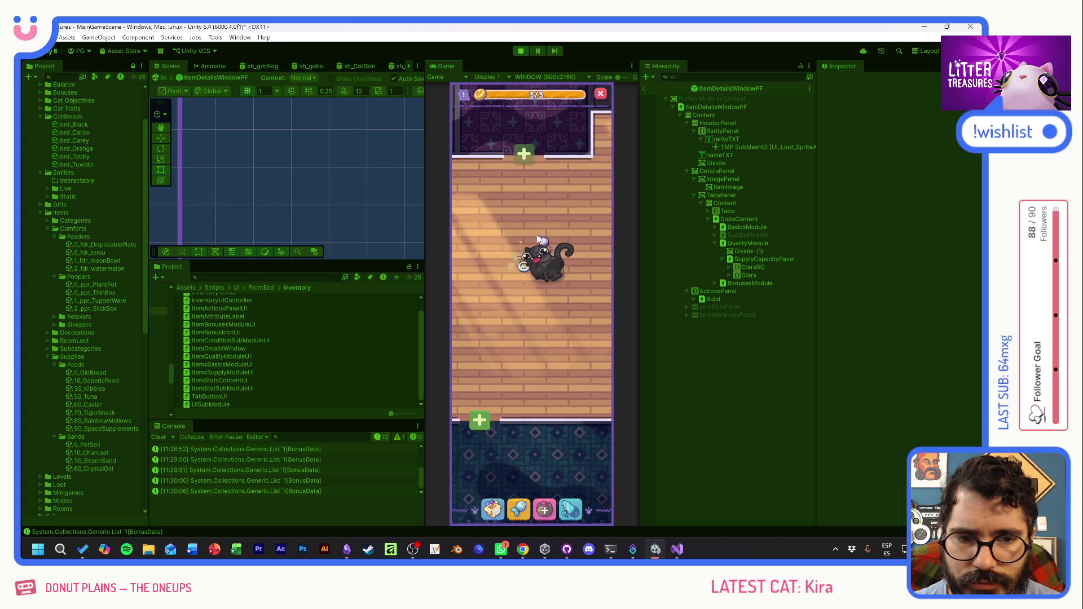
left_click(492, 509)
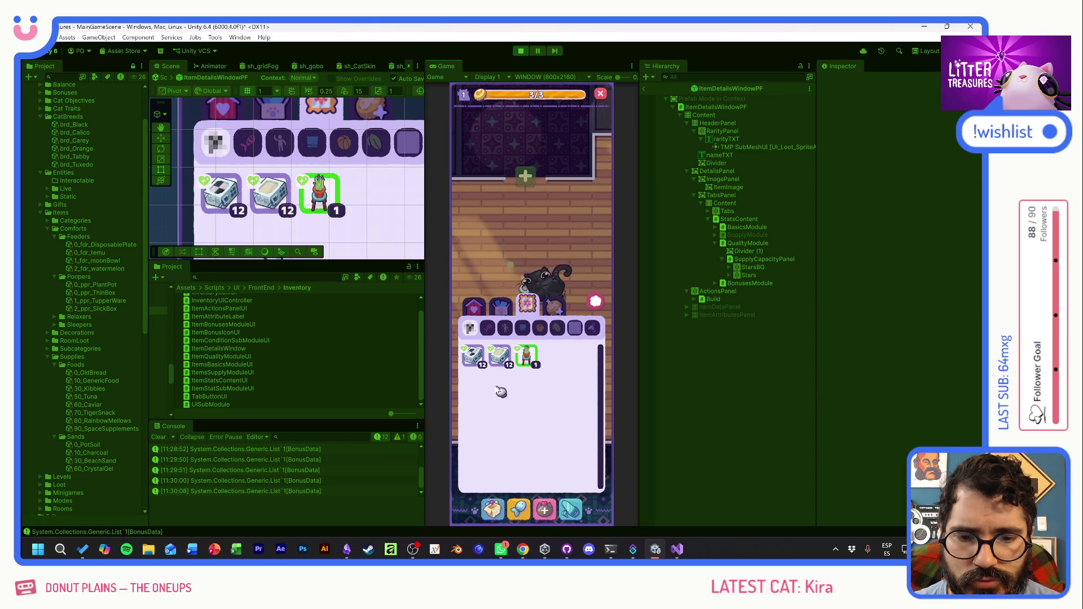
left_click(524, 358)
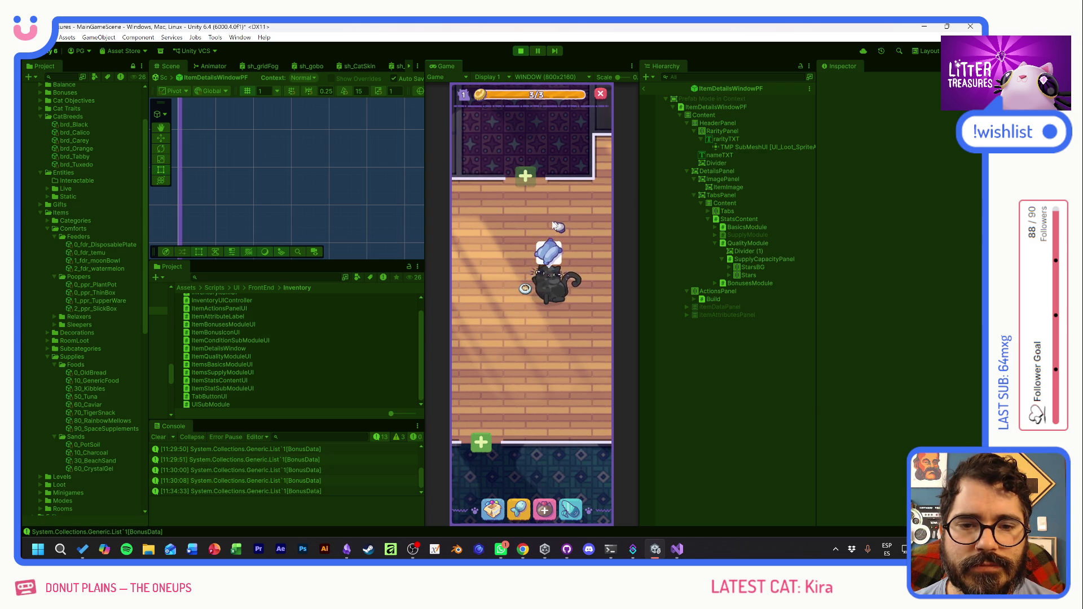
left_click(525, 288)
left_click(524, 300)
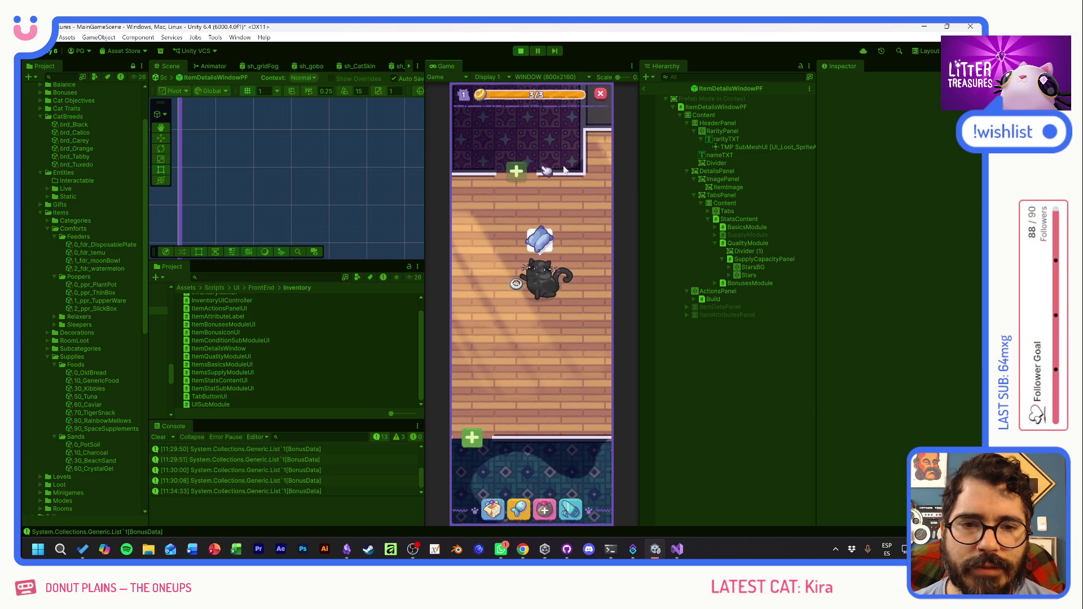